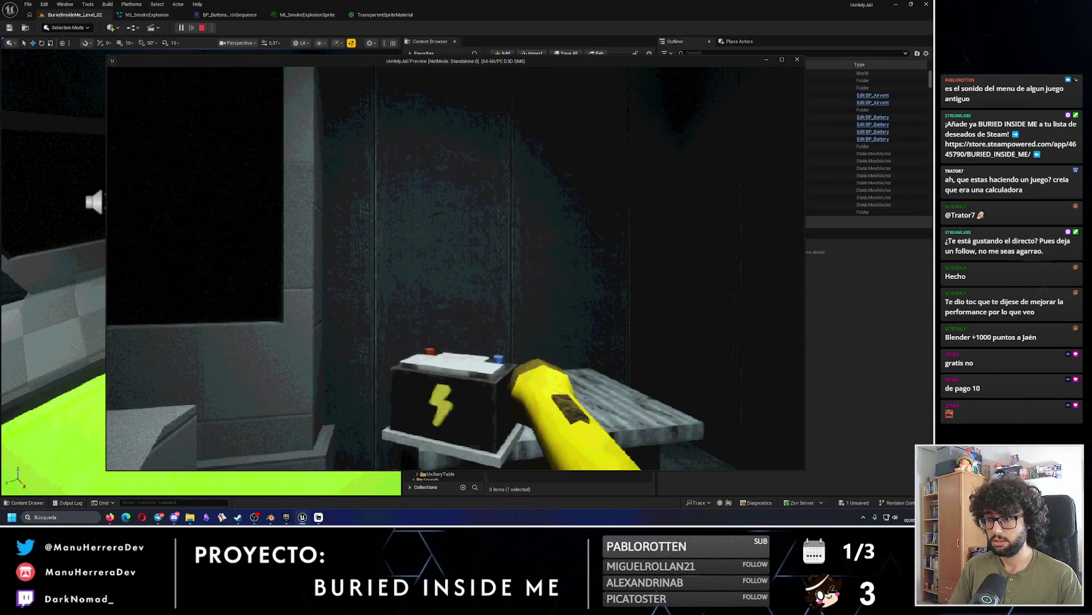
Stop the game preview and bring up the BP_ButtonsColorInSequence event graph.
key("Escape")
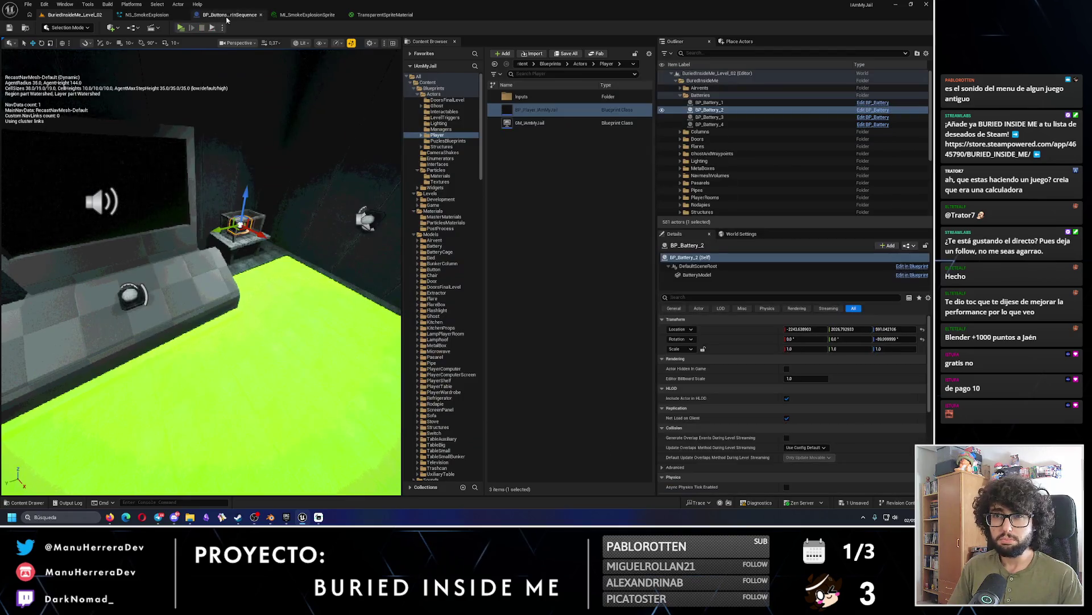
left_click(147, 14)
left_click(306, 14)
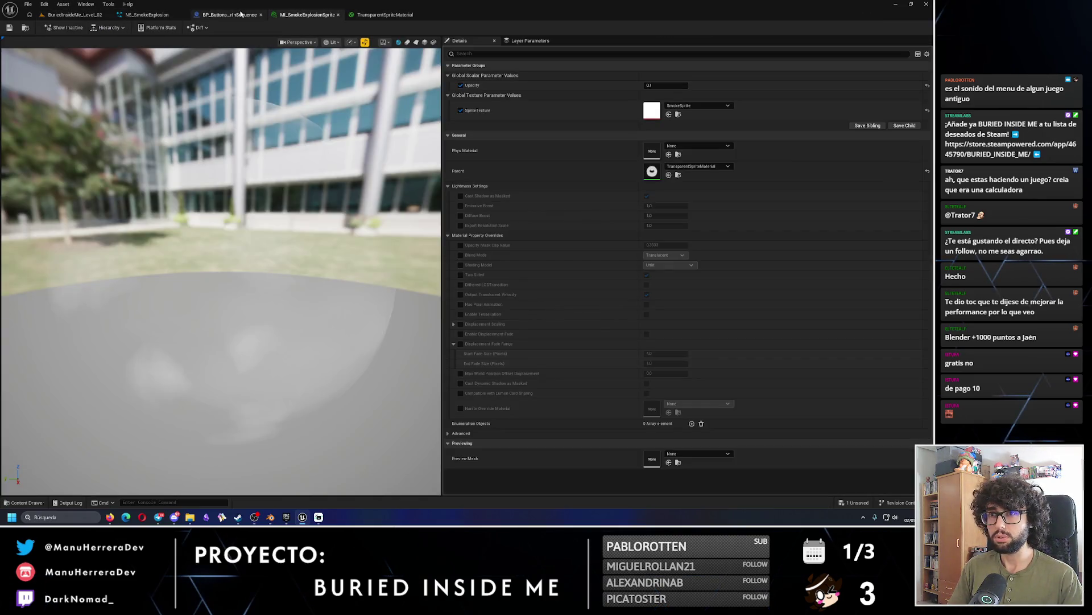
left_click(229, 14)
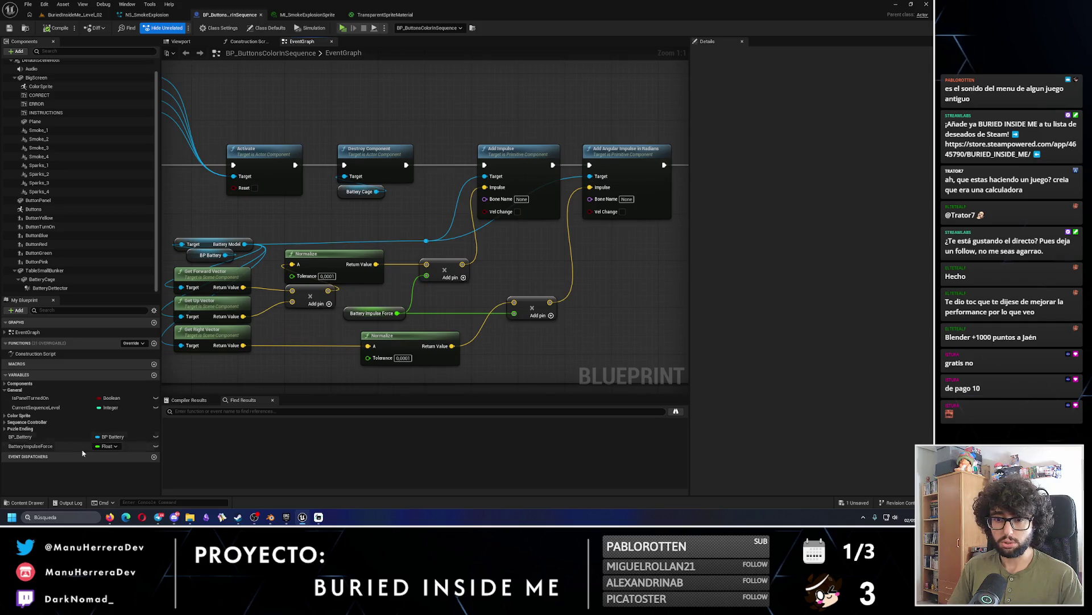
Set the BatteryImpulseForce default to 30000, compile, and start a playtest of the level.
left_click(30, 445)
left_click(779, 233)
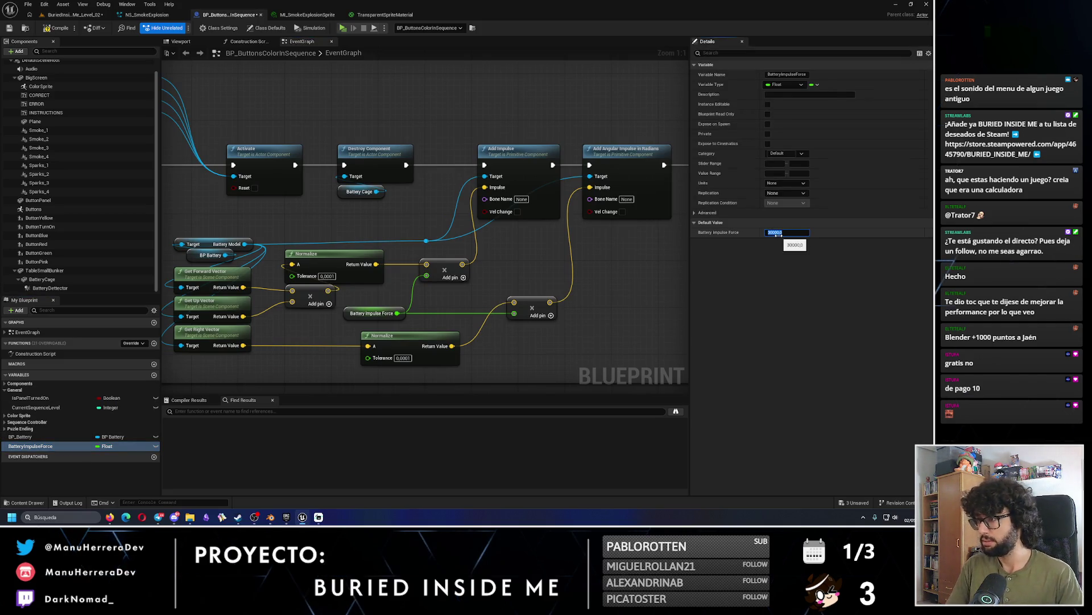
type("0")
key("Return")
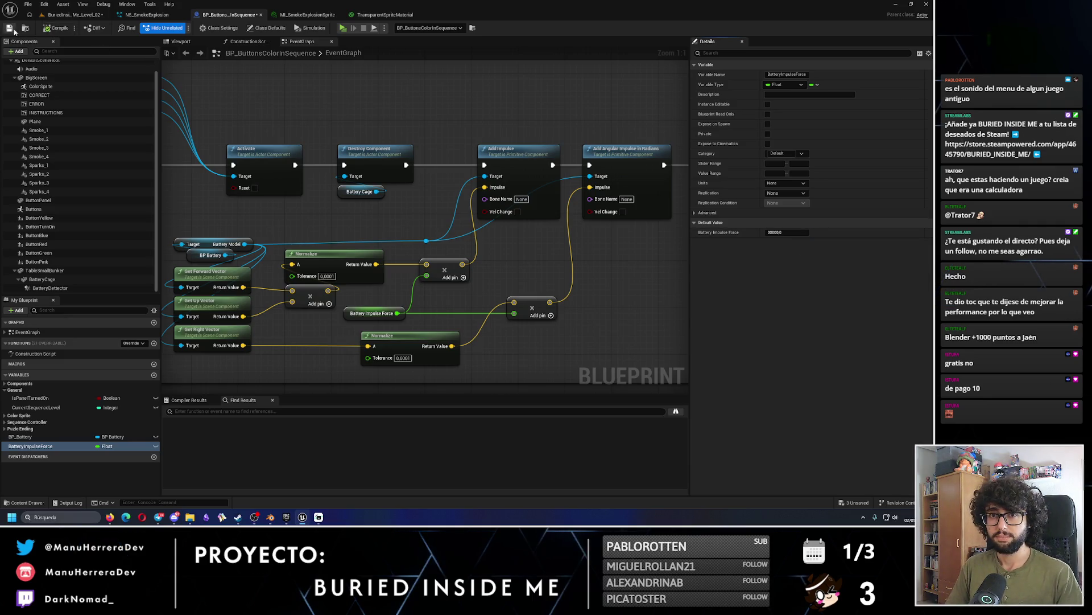
left_click(47, 28)
left_click(74, 14)
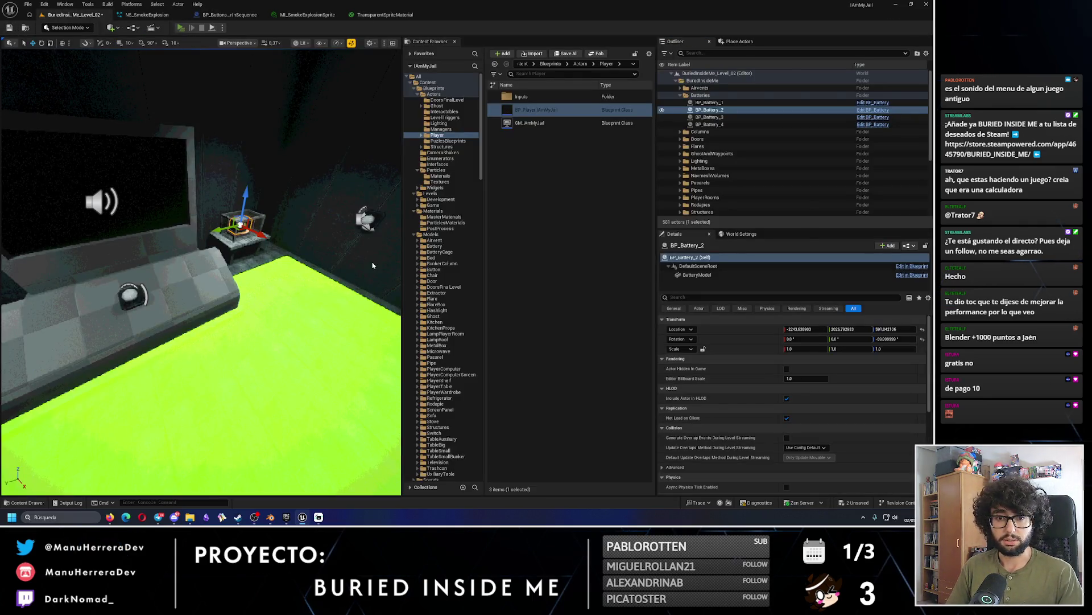
key("alt+p")
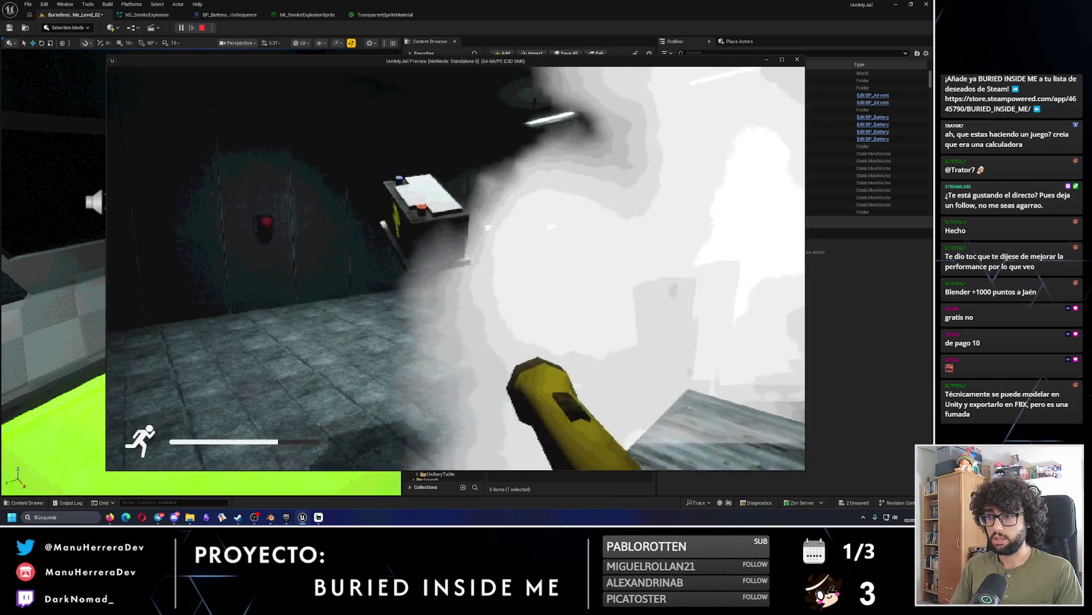
Stop the game preview once the smoke explosion has launched the battery.
key("Escape")
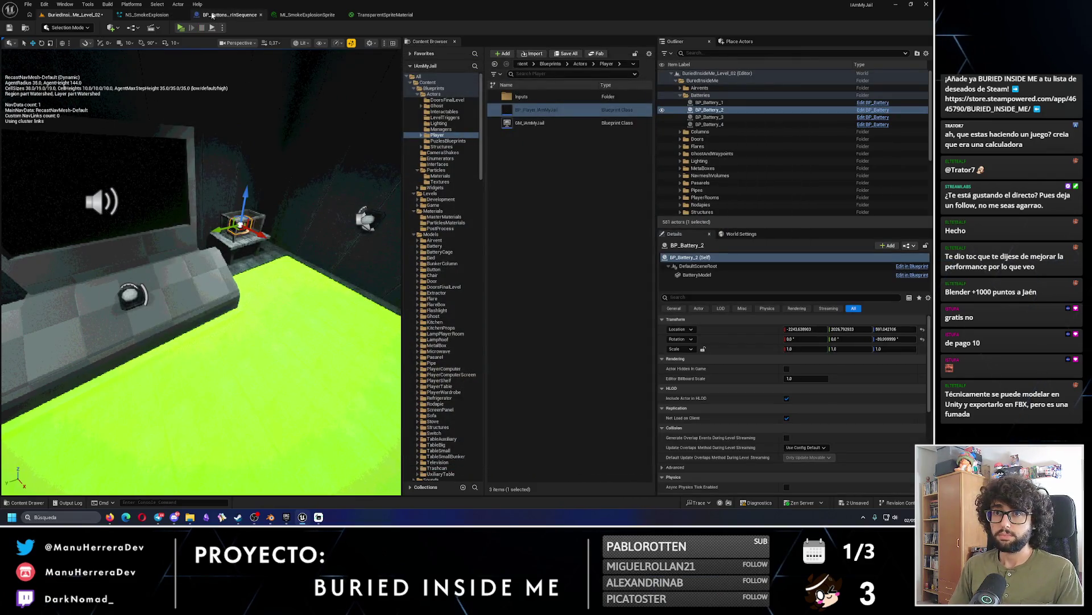
Rearrange the BP_ButtonsColorInSequence nodes, moving the BP Battery node further left.
left_click(213, 15)
mouse_move(217, 243)
left_mouse_down()
mouse_move(270, 243)
mouse_move(270, 220)
left_mouse_up()
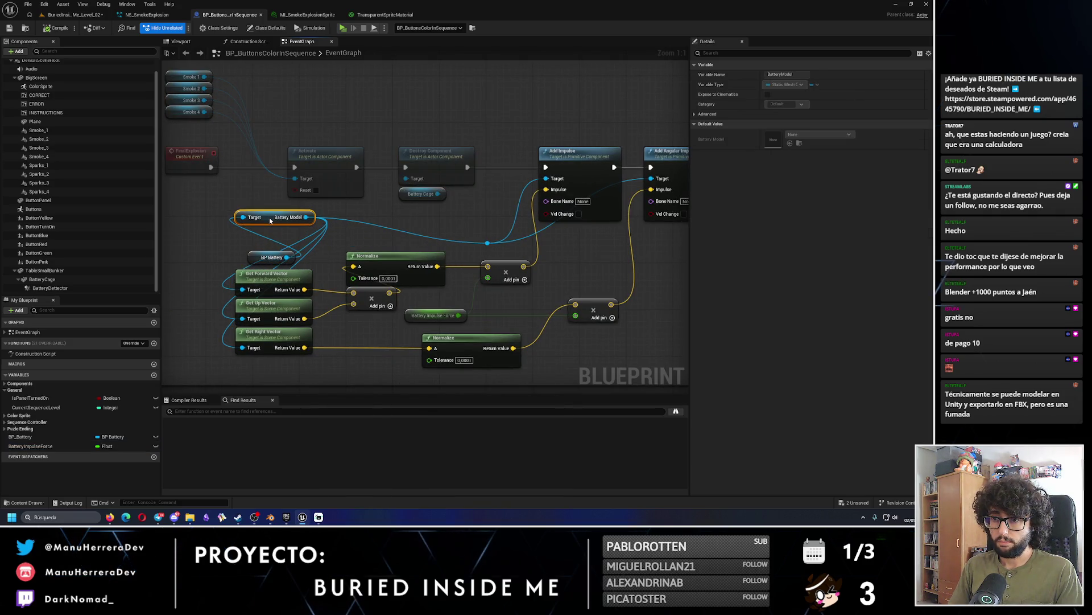
mouse_move(271, 257)
left_mouse_down()
mouse_move(188, 230)
mouse_move(370, 235)
mouse_move(381, 261)
left_mouse_up()
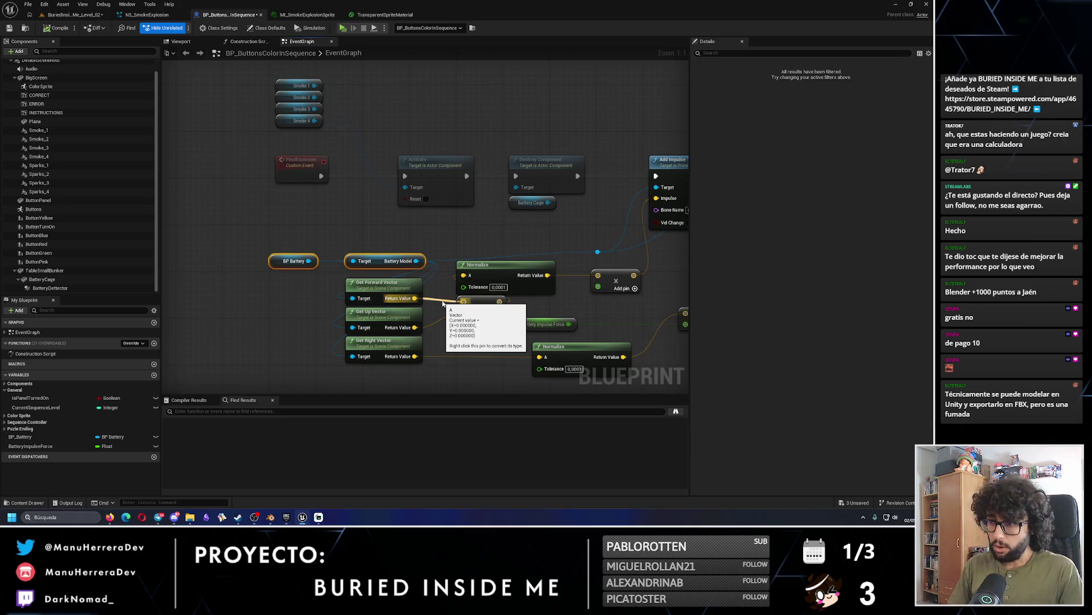
mouse_move(421, 302)
left_mouse_down()
mouse_move(366, 299)
mouse_move(409, 273)
mouse_move(423, 317)
left_mouse_up()
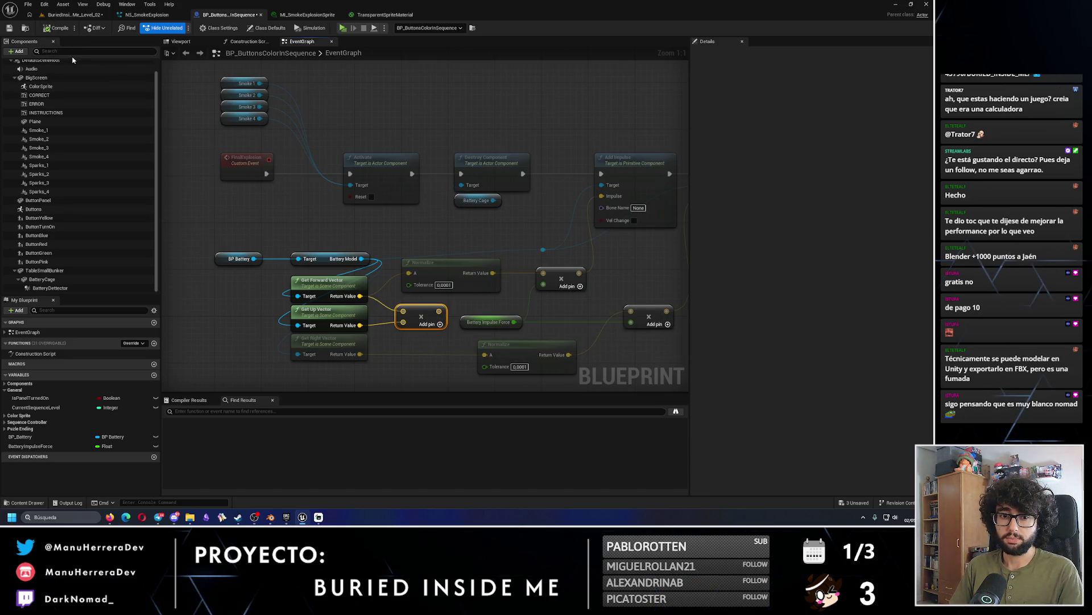
Save the blueprint and bring up the NS_SmokeExplosion particle colour picker.
left_click(9, 31)
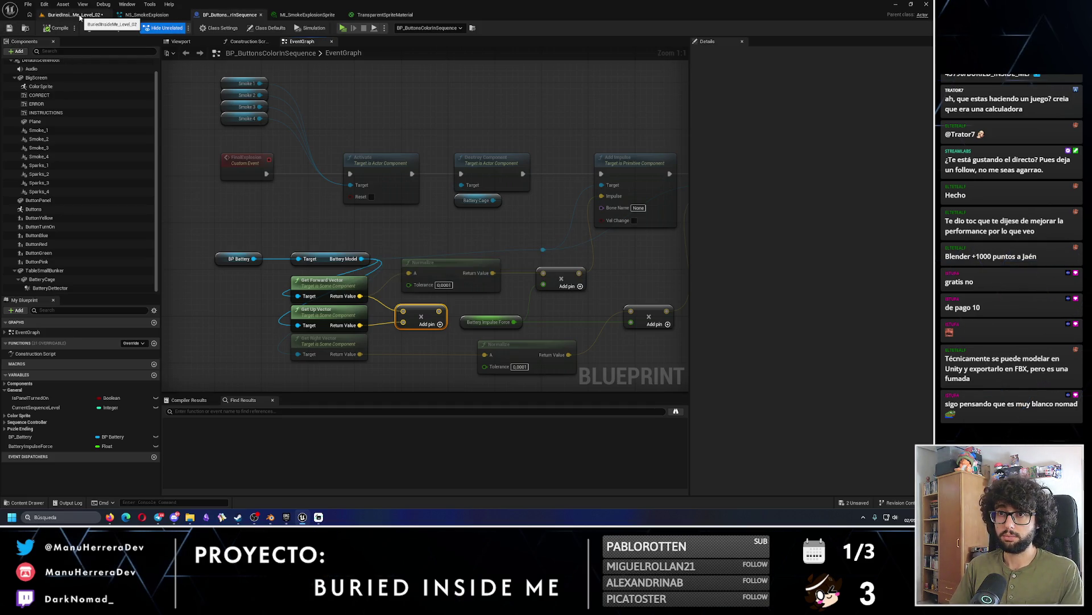
left_click(147, 15)
left_click(781, 125)
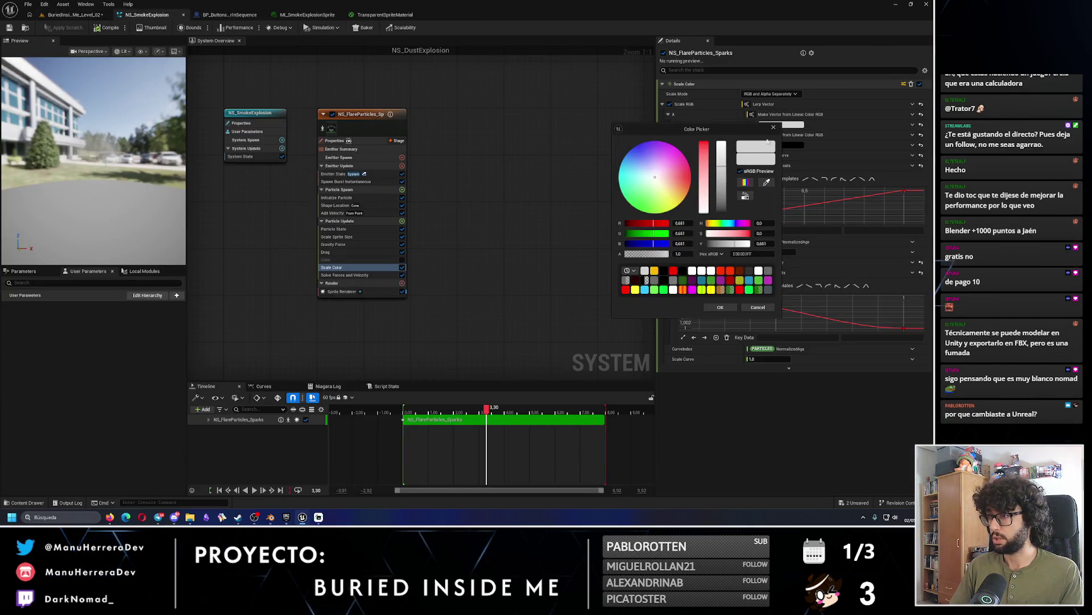
Darken the smoke particle colour to value 0.469, save the level, and launch a standalone playtest.
left_click_drag(723, 169, 736, 185)
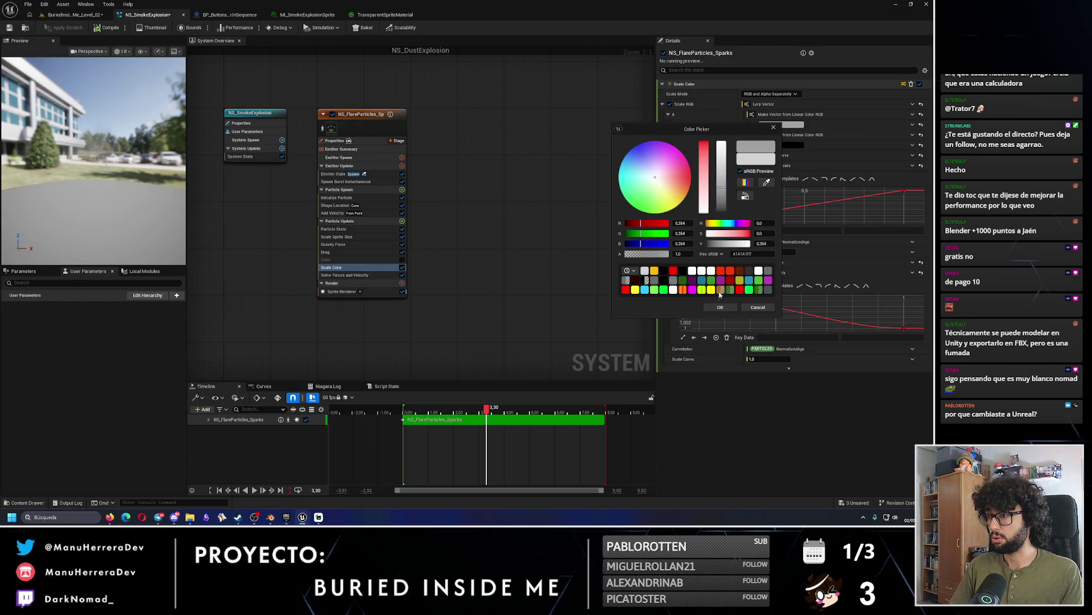
left_click(720, 307)
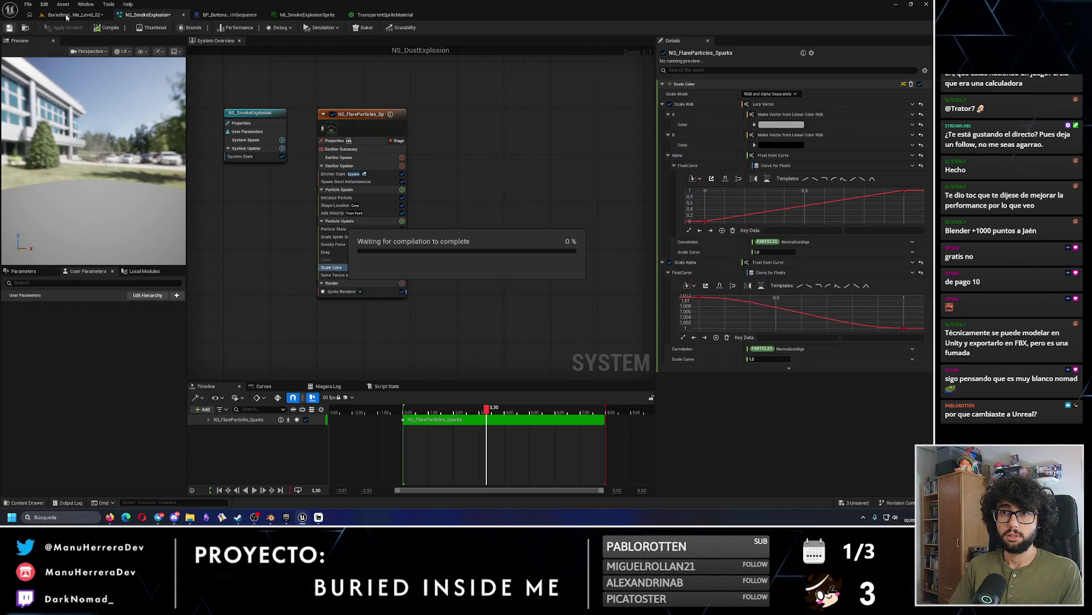
left_click(69, 15)
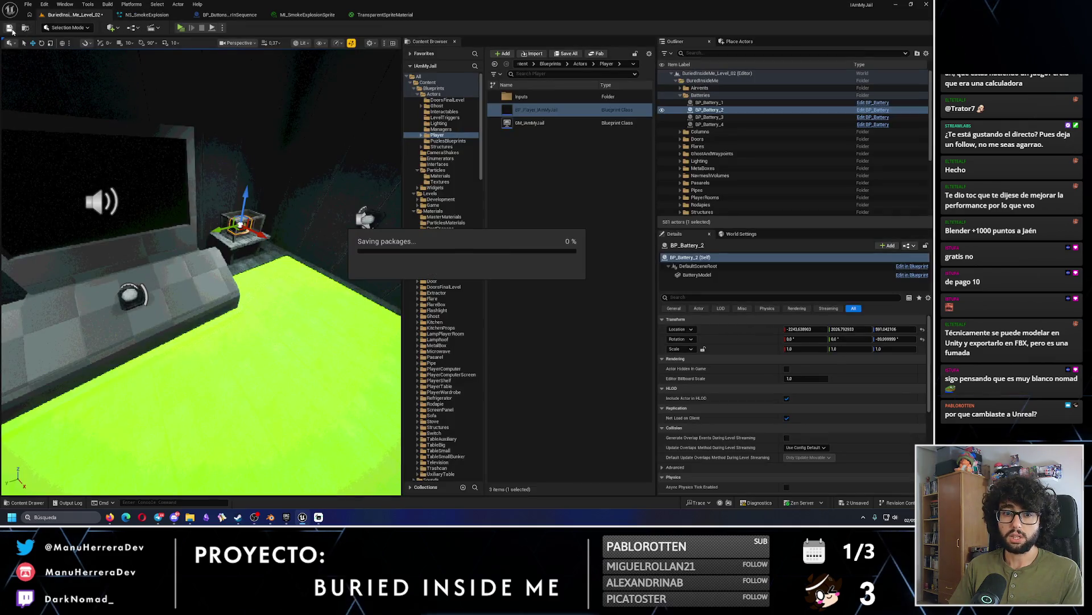
left_click(9, 27)
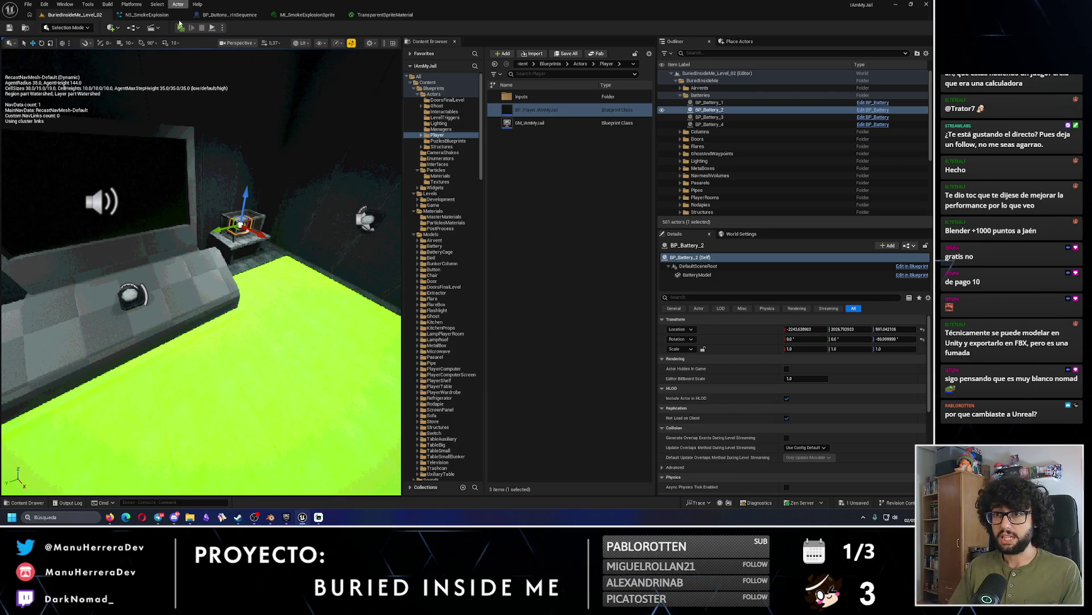
left_click(181, 27)
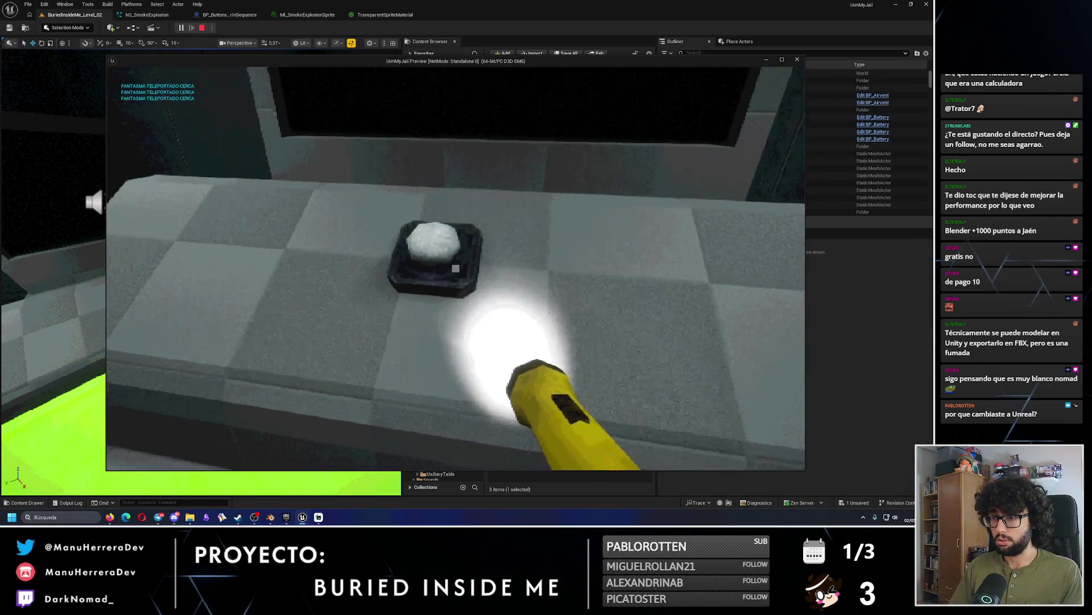
Walk through the button colour sequence until the battery releases, then stop and reopen NS_SmokeExplosion.
key("s")
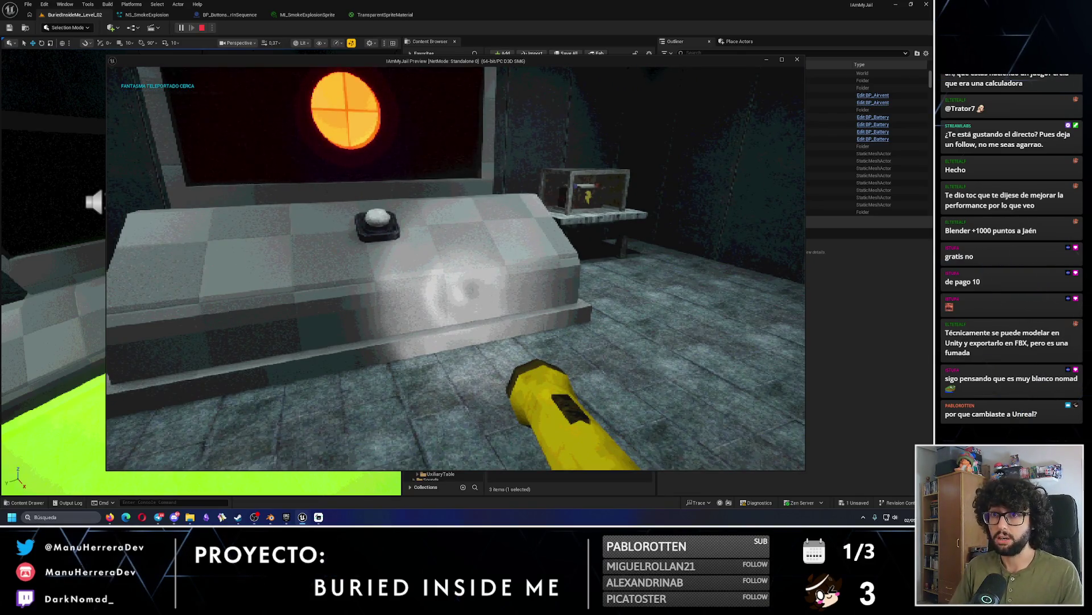
key("s")
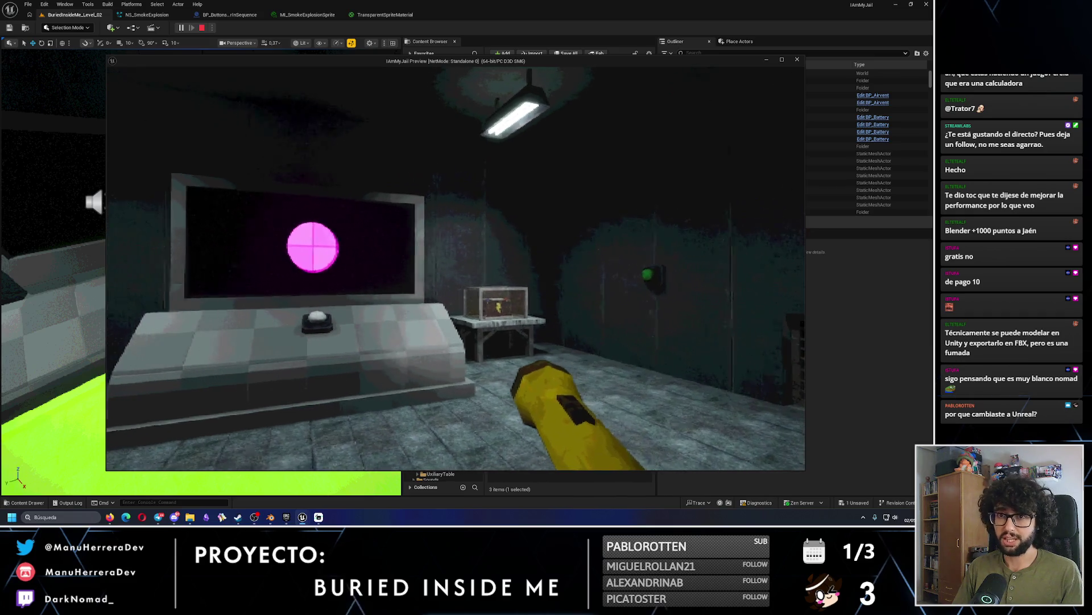
key("w")
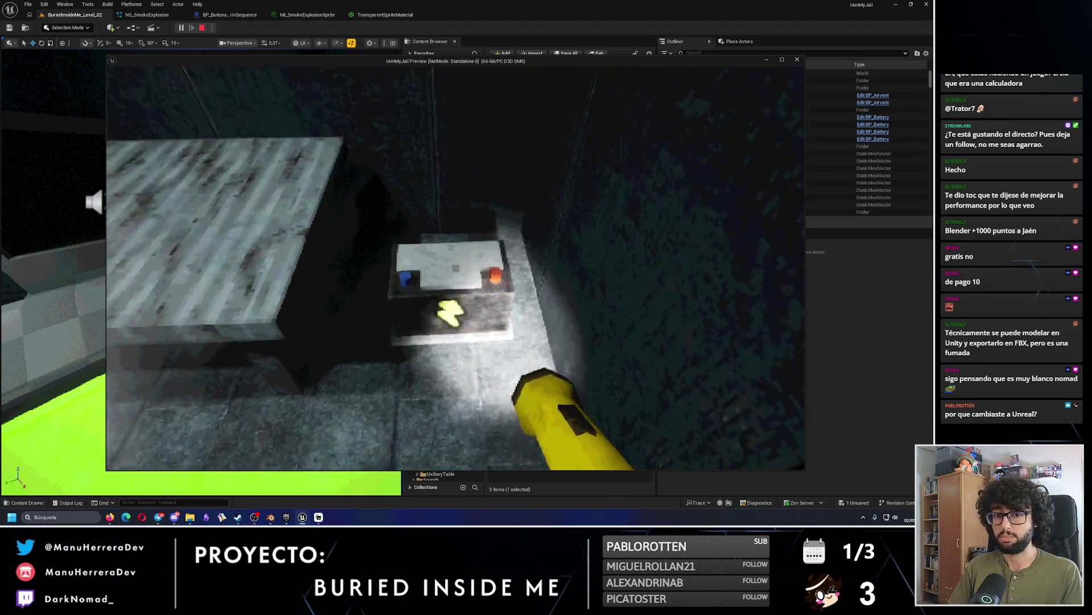
key("Escape")
left_click(160, 19)
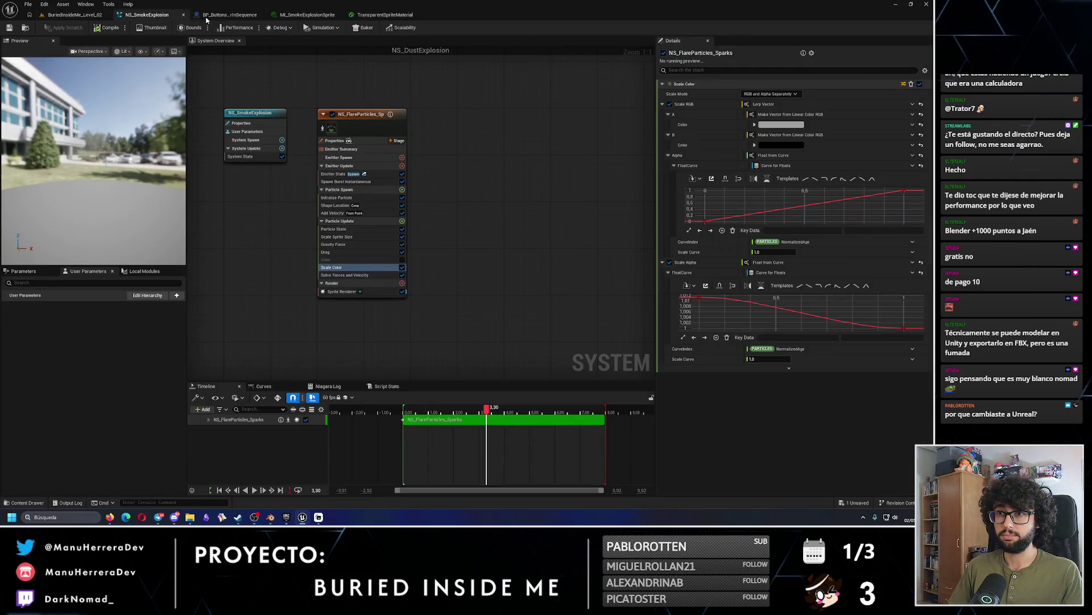
Show the BP_ButtonsColorInSequence graph with no node selected, then bring up the Steam window.
left_click(229, 15)
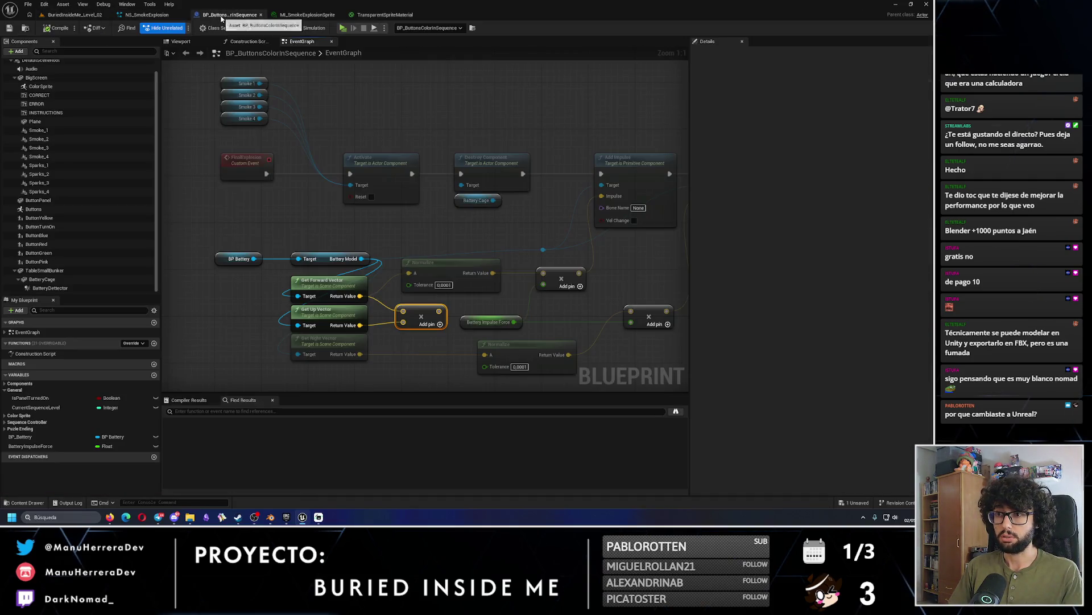
left_click(390, 237)
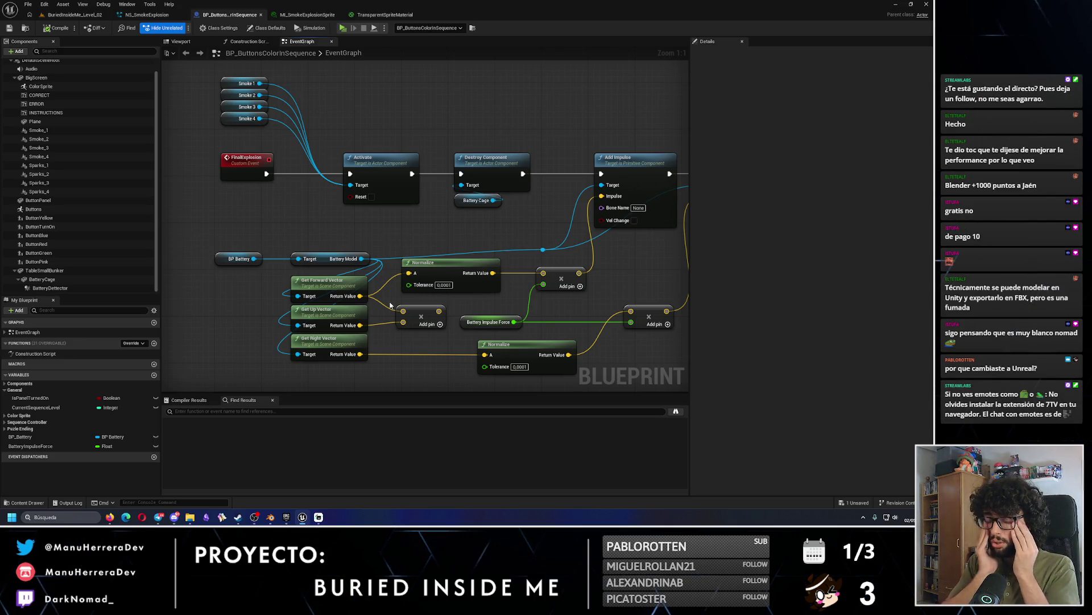
mouse_move(239, 518)
left_click(239, 477)
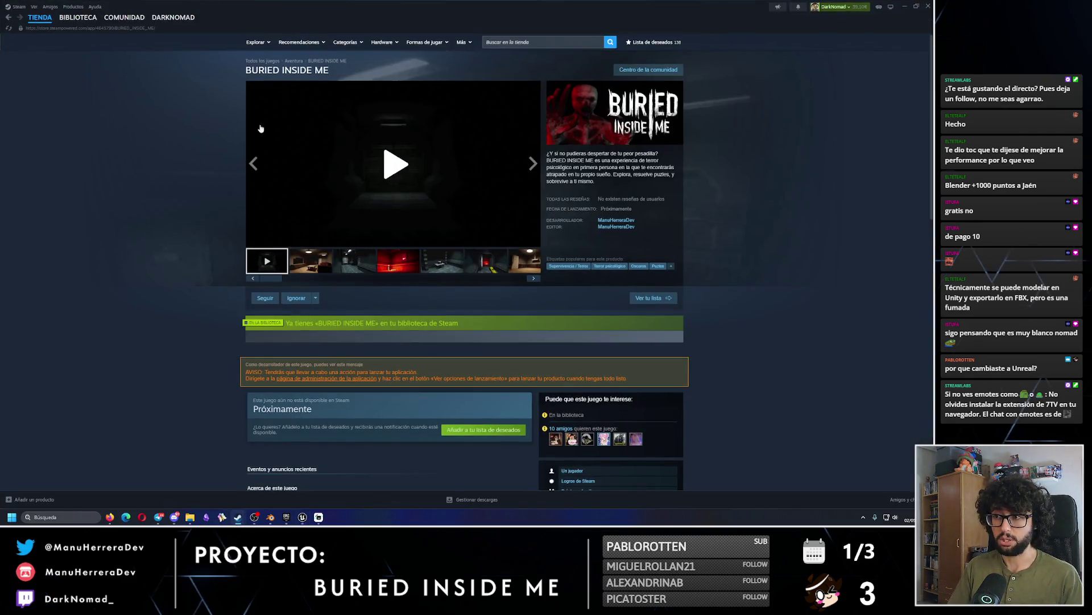
Search the Steam store for 'exoterra' and view the EXOTERRA: A Space Journey page.
left_click(536, 44)
type("exoterra")
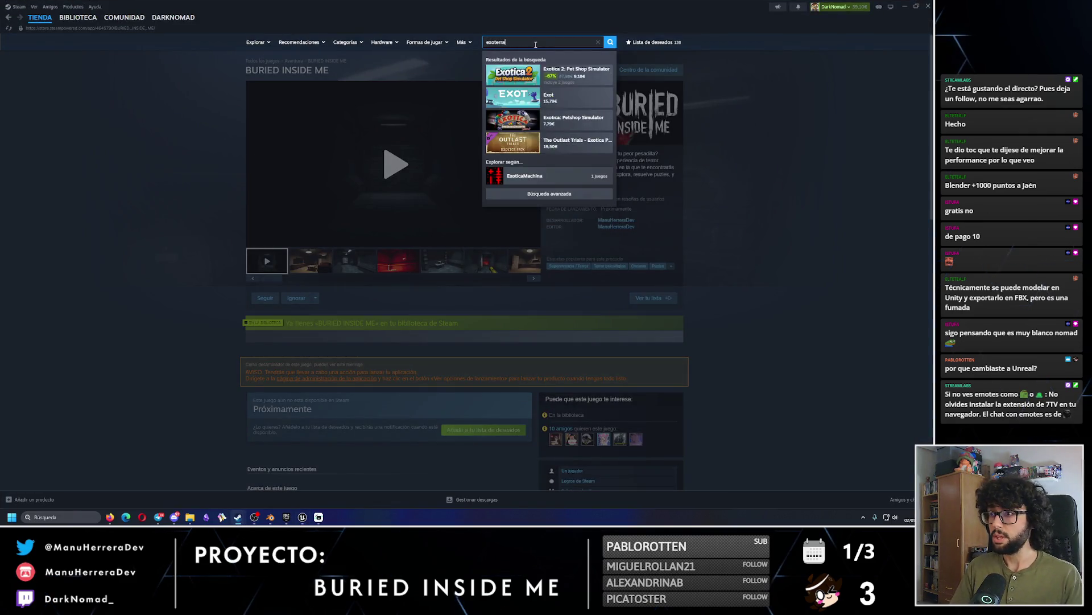
left_click(558, 73)
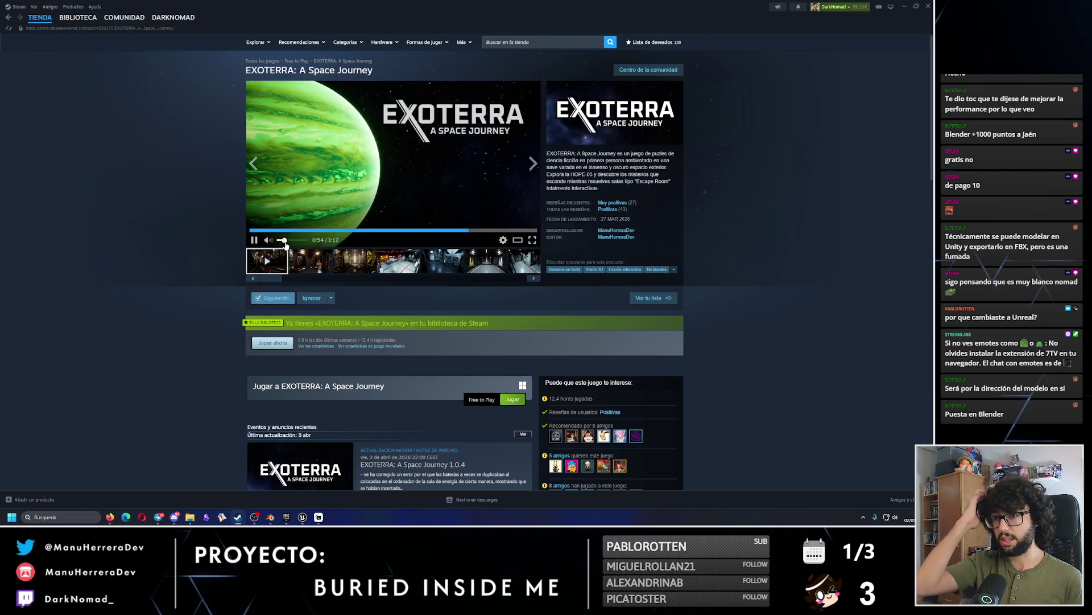
Search 'bu', open the BURIED INSIDE ME store page, then return to Unreal Engine.
left_click(536, 43)
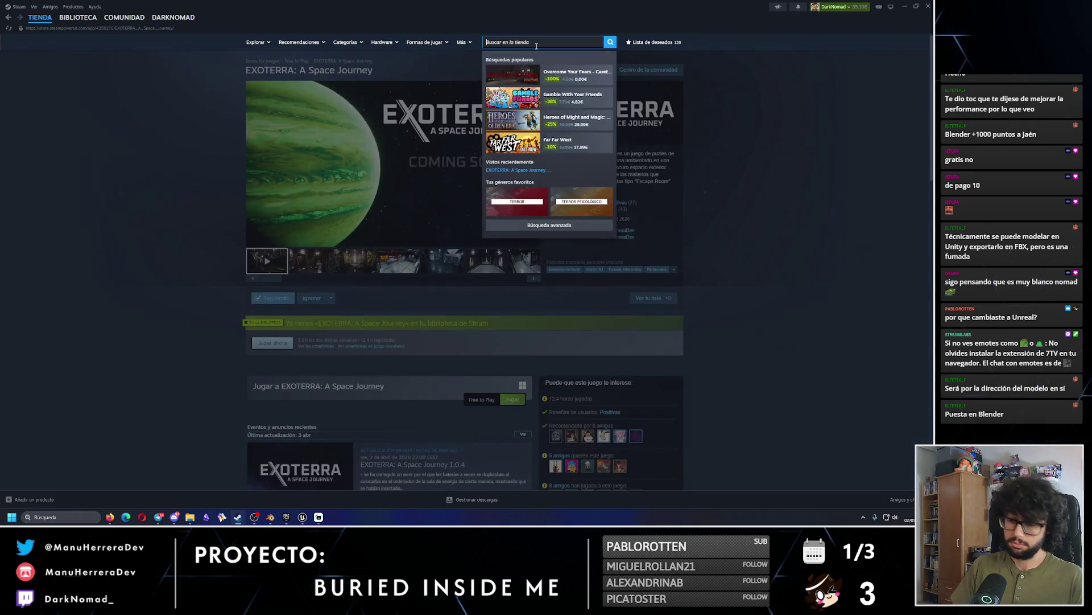
type("buried")
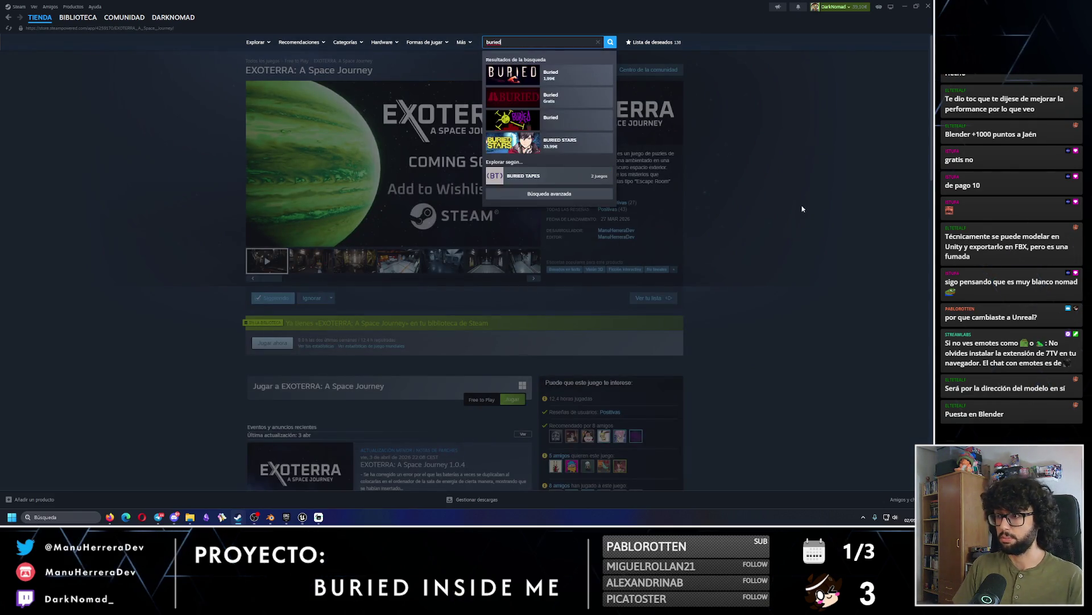
left_click(802, 207)
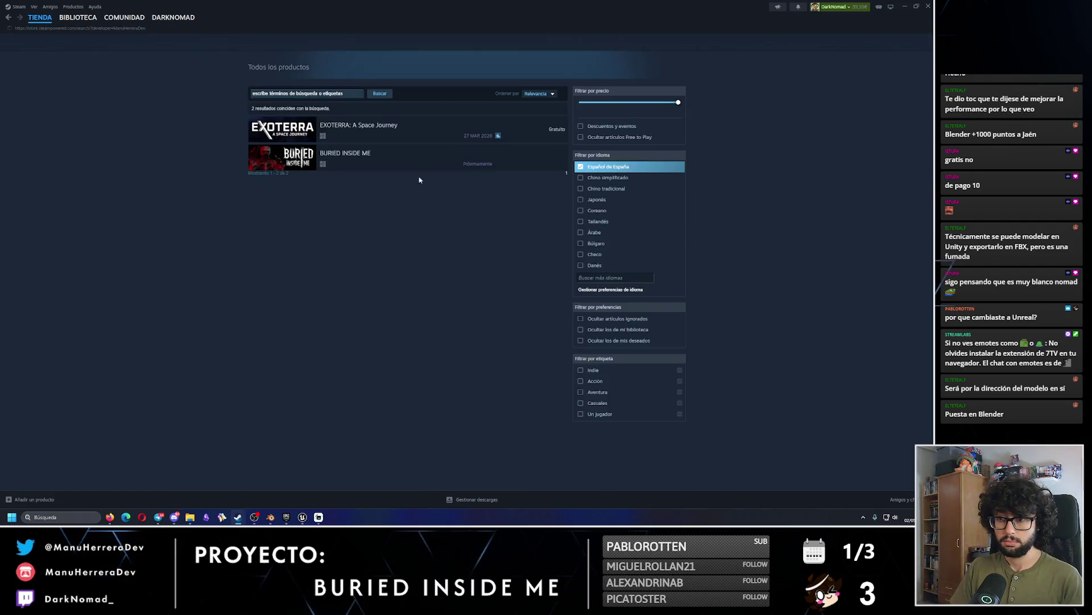
left_click(353, 163)
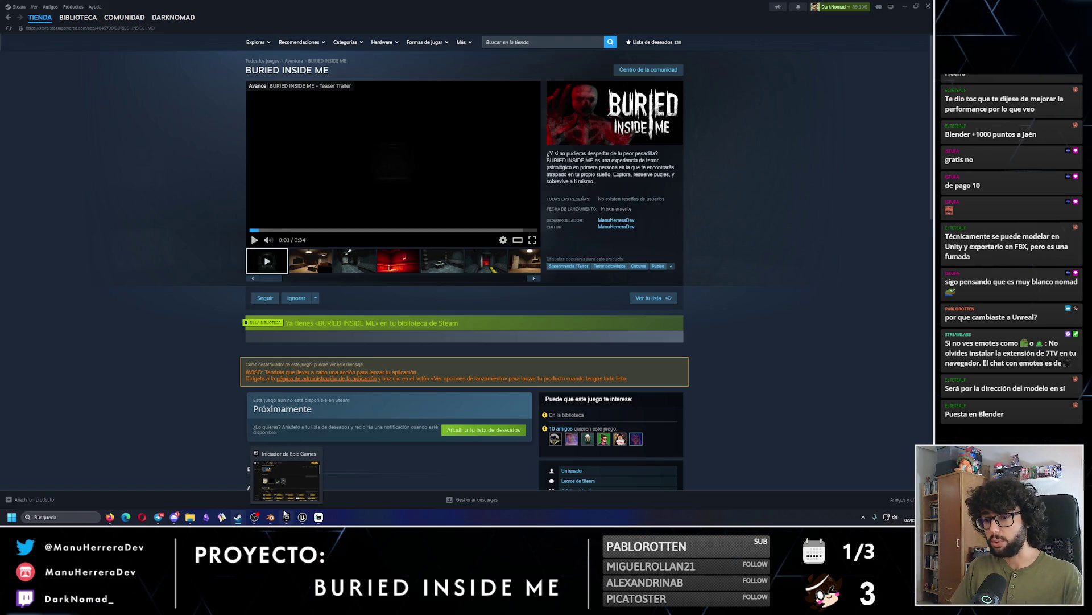
left_click(302, 517)
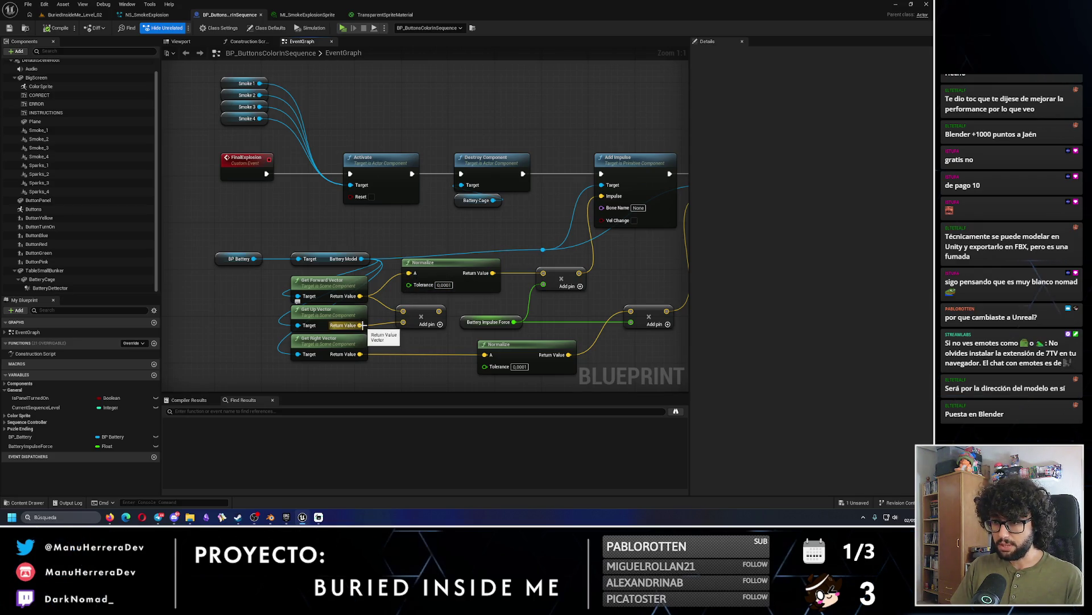
Wire Get Up Vector into the battery impulse Add node and start a standalone playtest.
left_click_drag(360, 324, 403, 323)
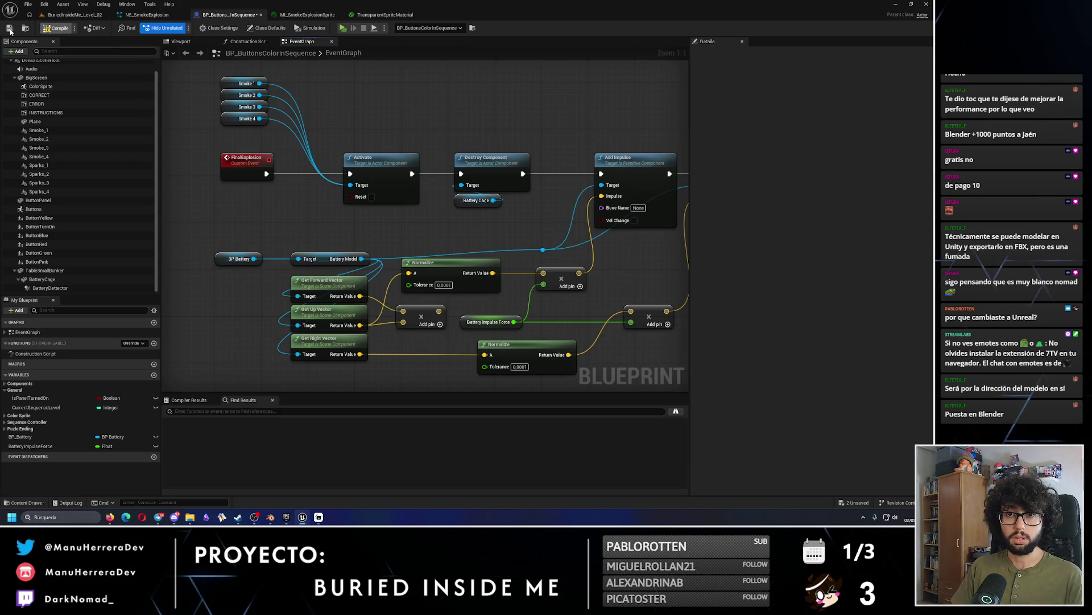
left_click(57, 15)
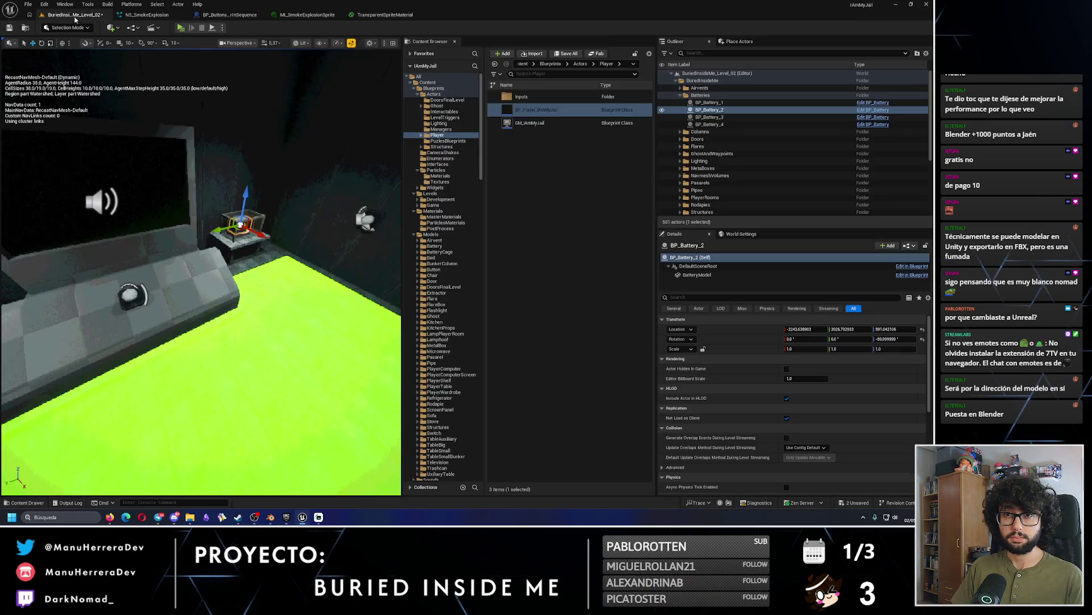
left_click(180, 28)
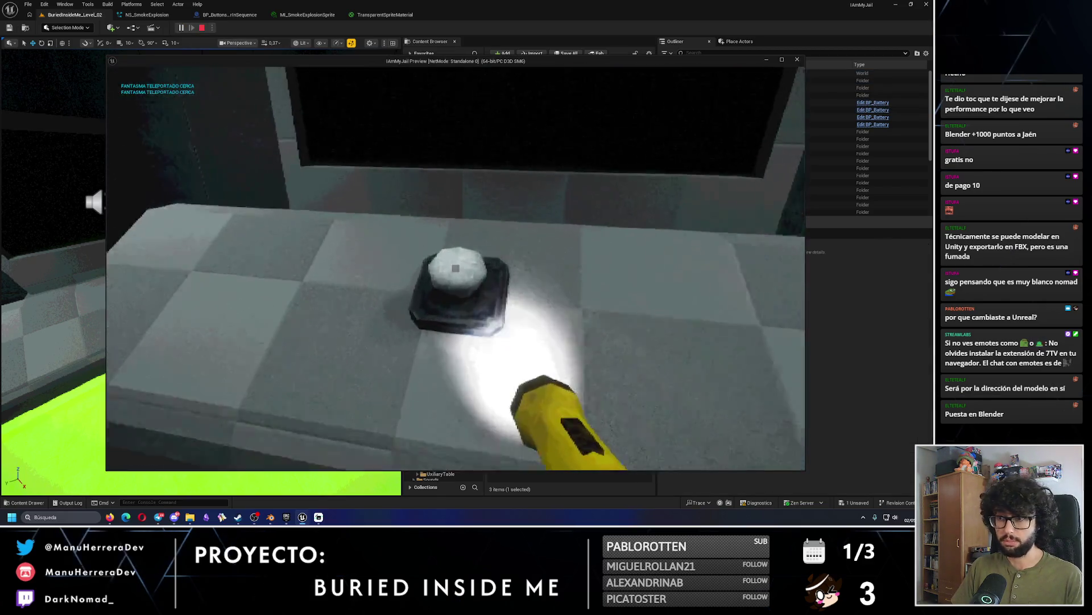
Complete the colour sequence to trigger the smoke explosion, then stop and open MI_SmokeExplosionSprite.
key("s")
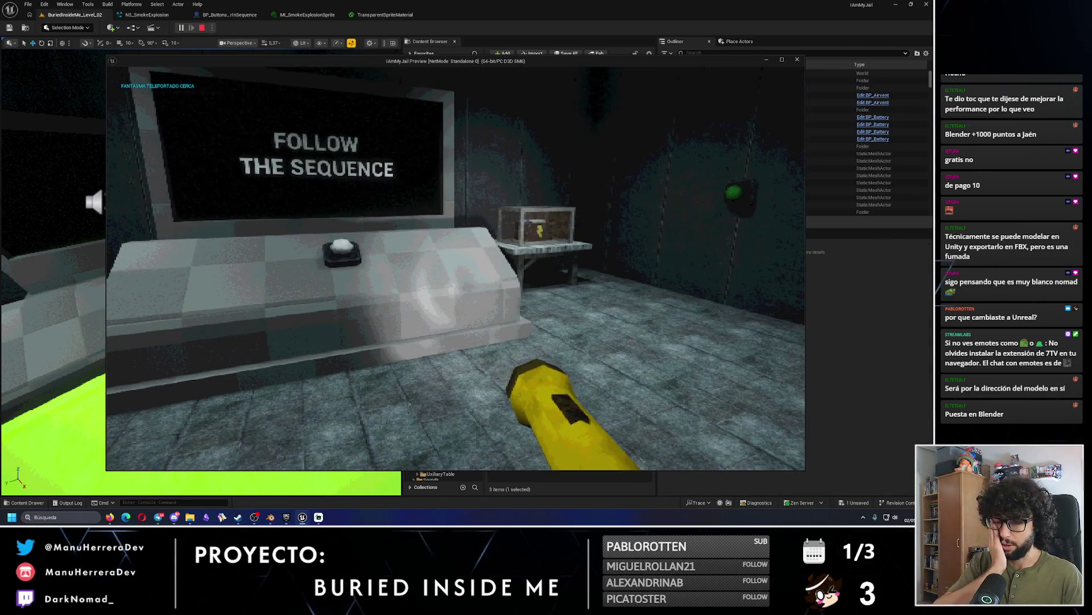
key("s")
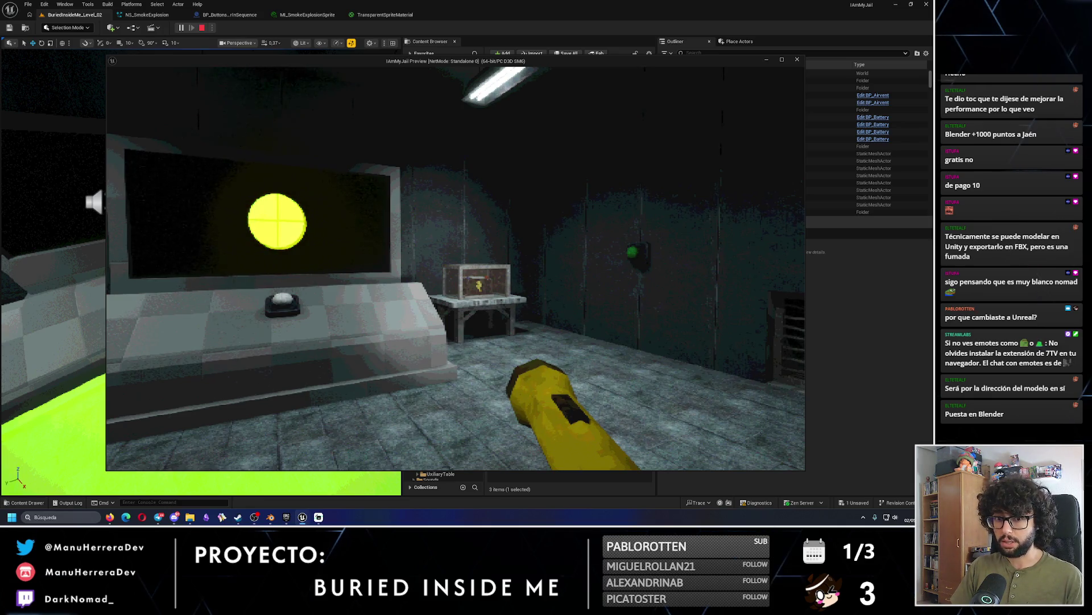
key("w")
key("w")
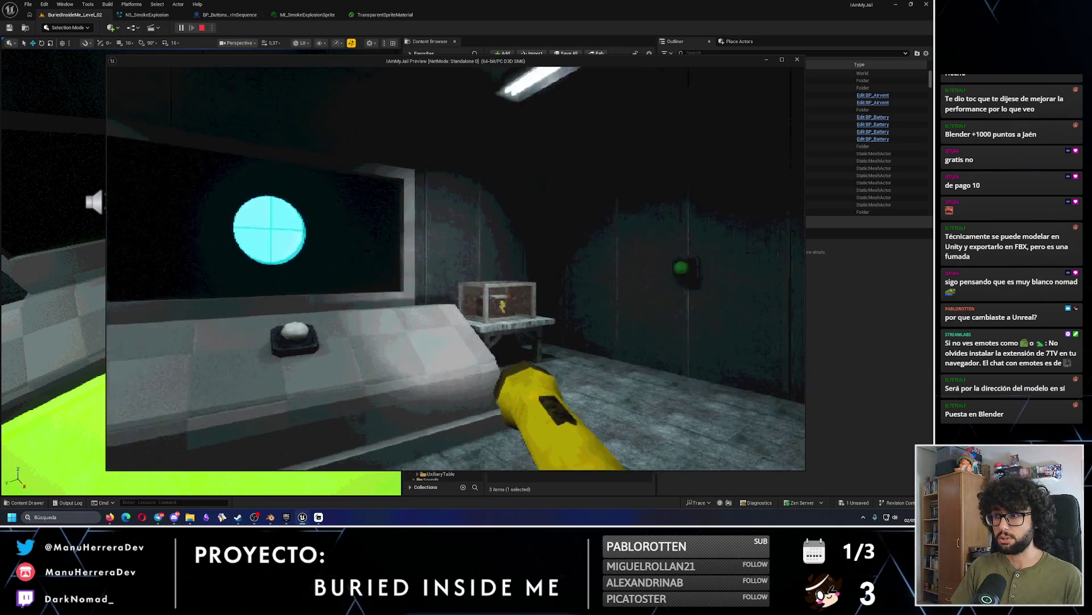
key("s")
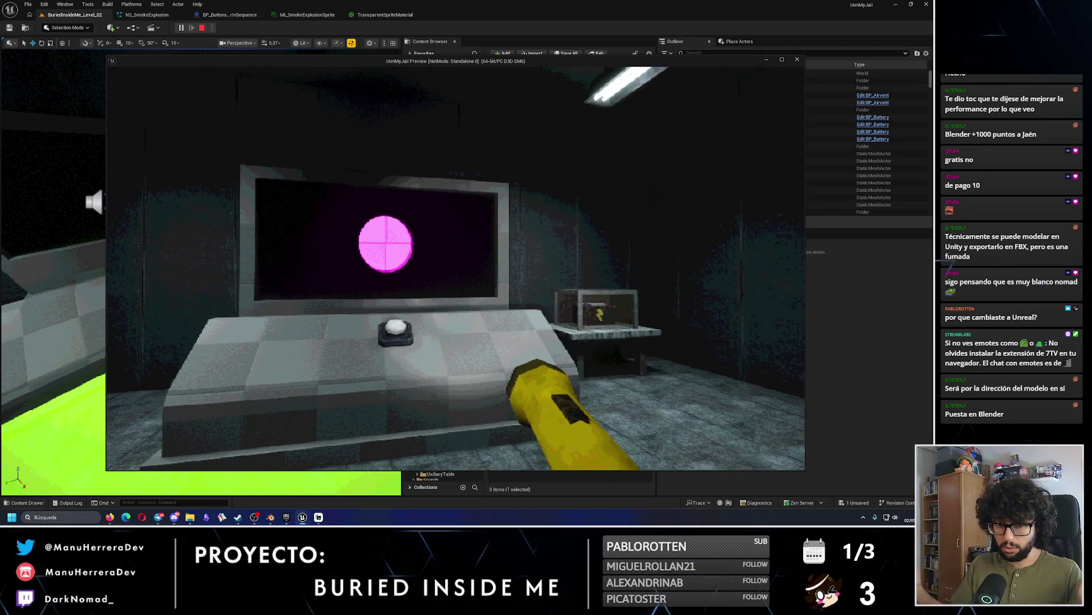
key("w")
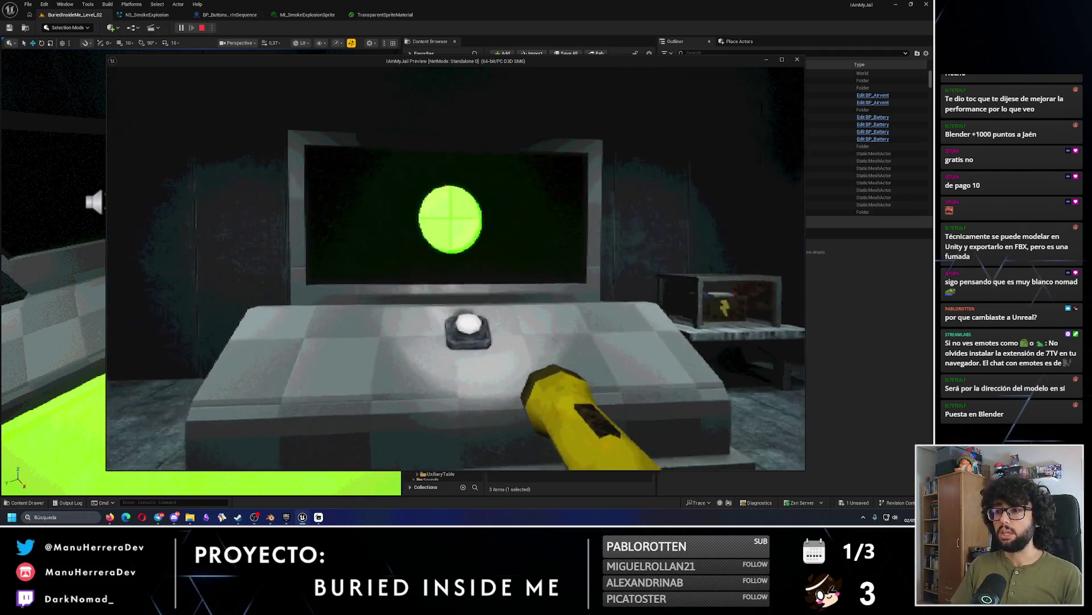
key("s")
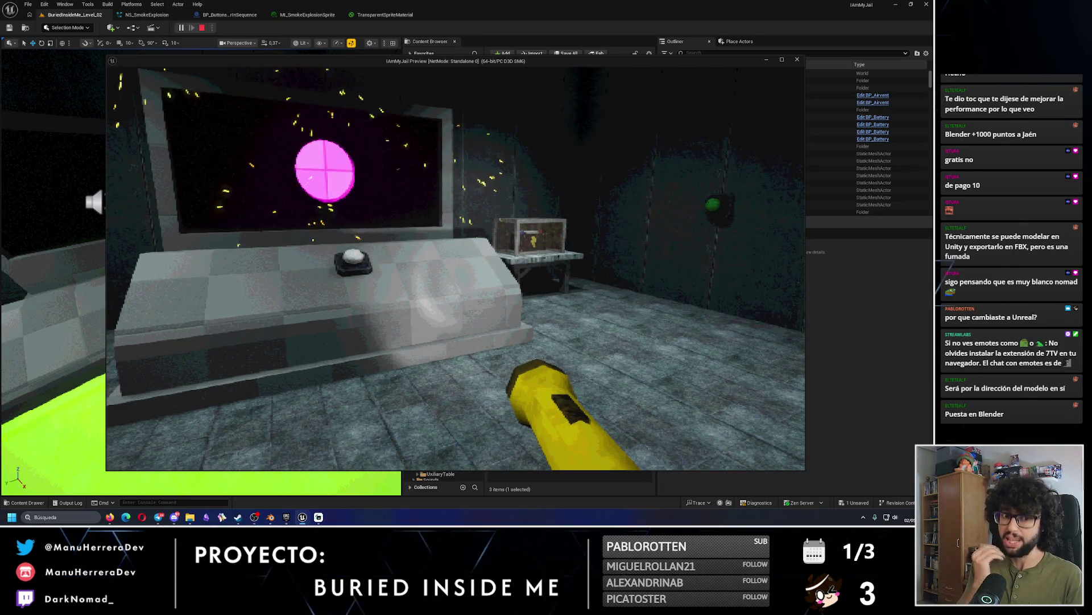
key("w")
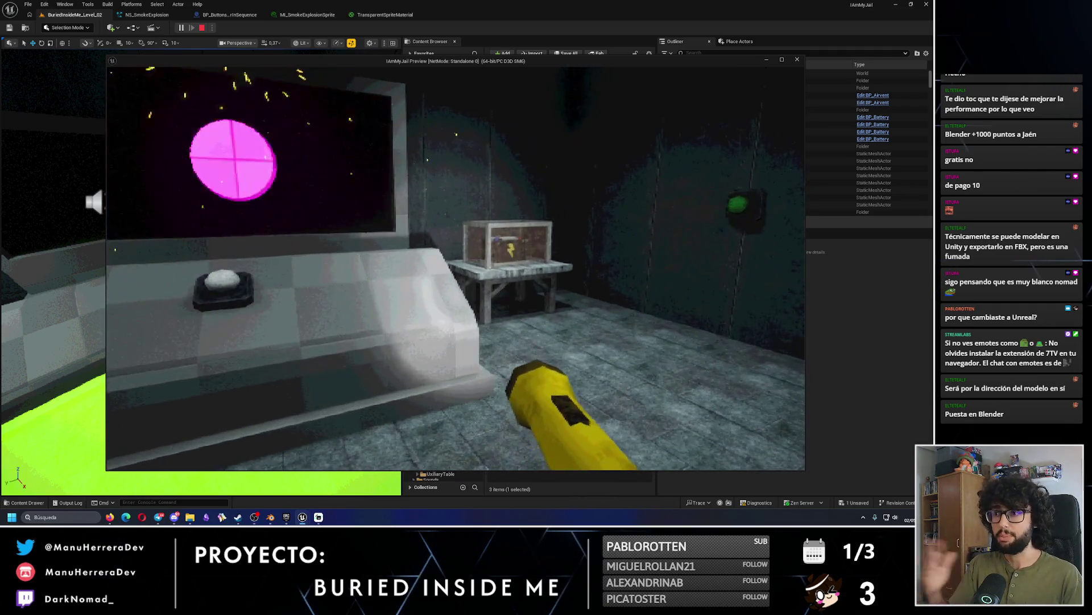
key("s")
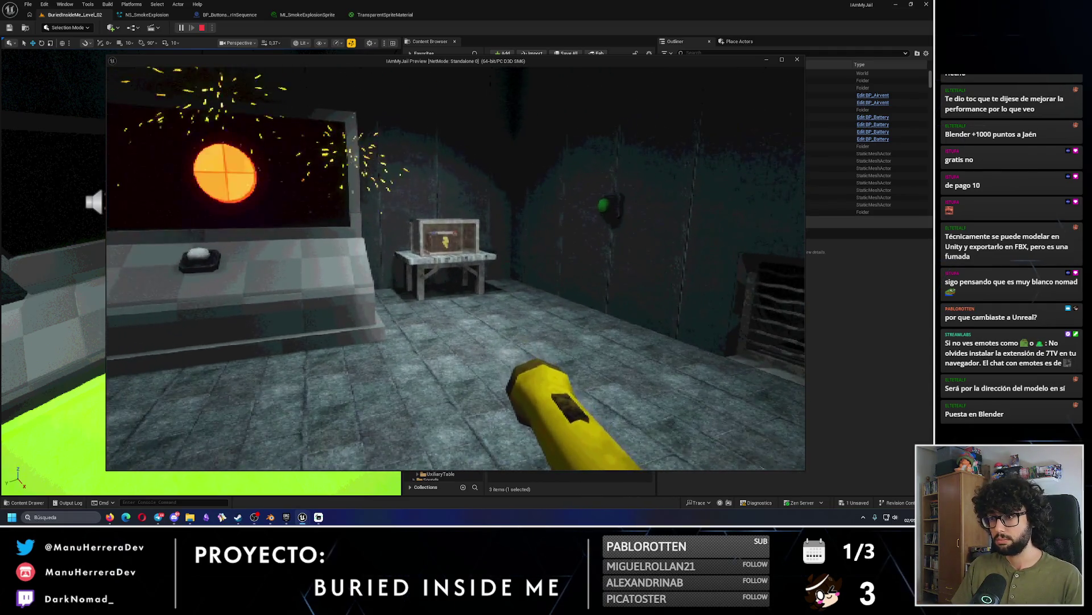
key("w")
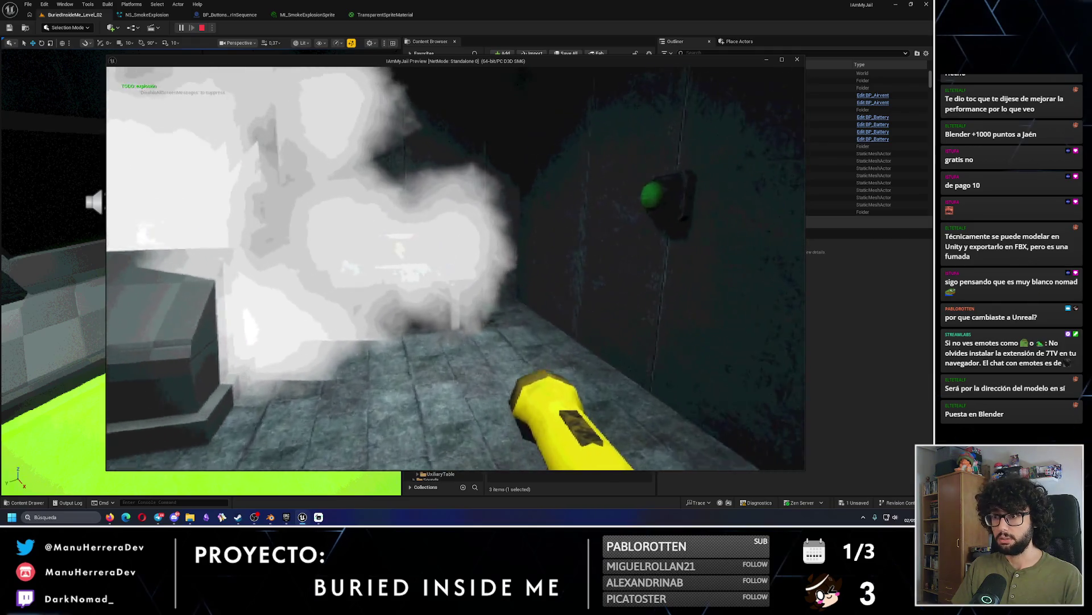
key("Escape")
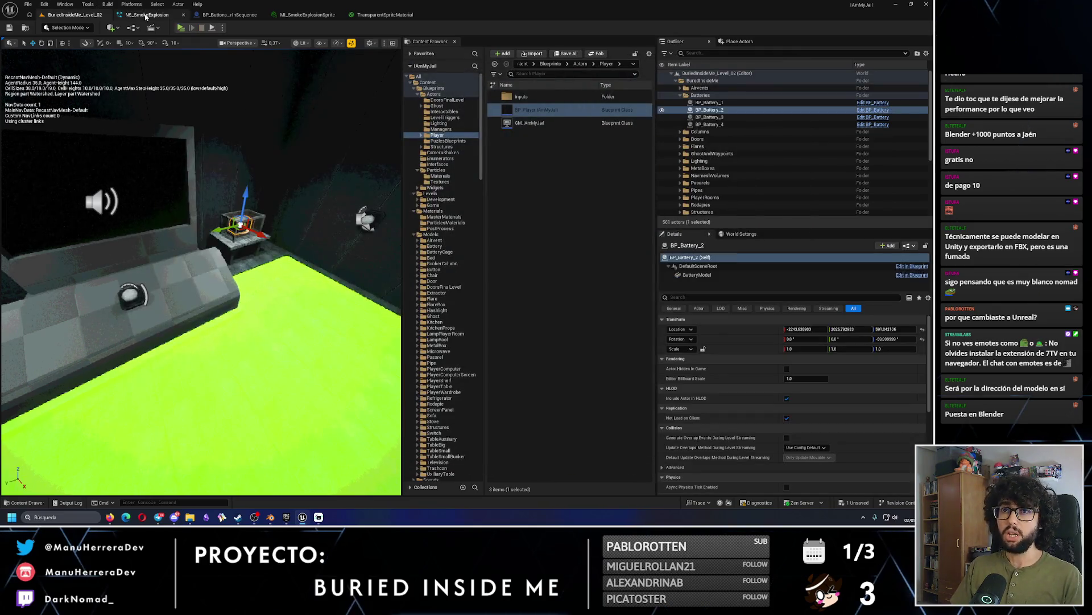
left_click(287, 17)
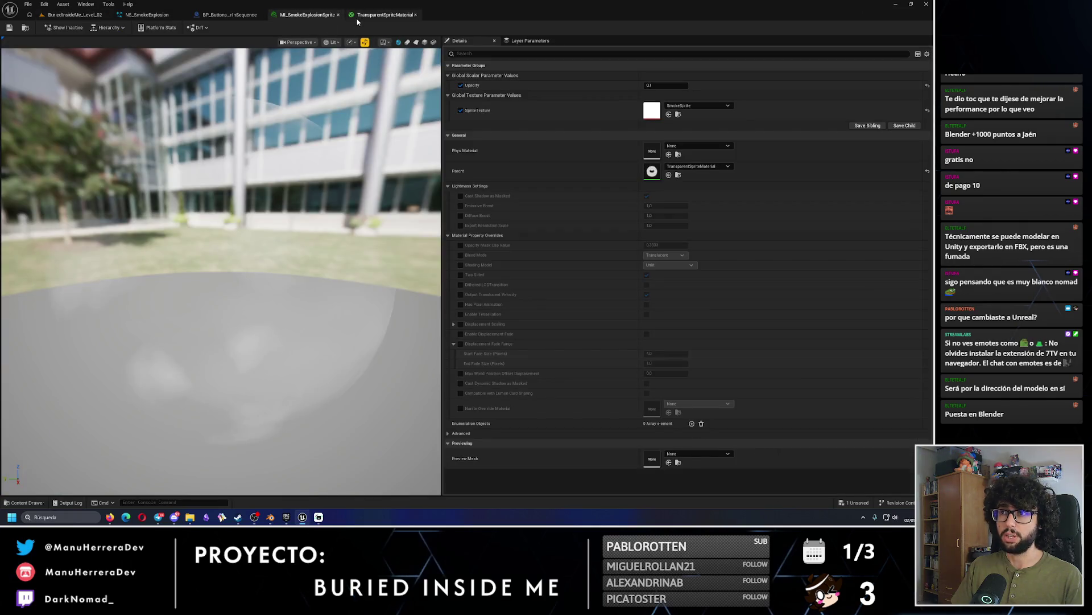
Delete the Get Forward Vector node from the battery impulse graph.
left_click(166, 16)
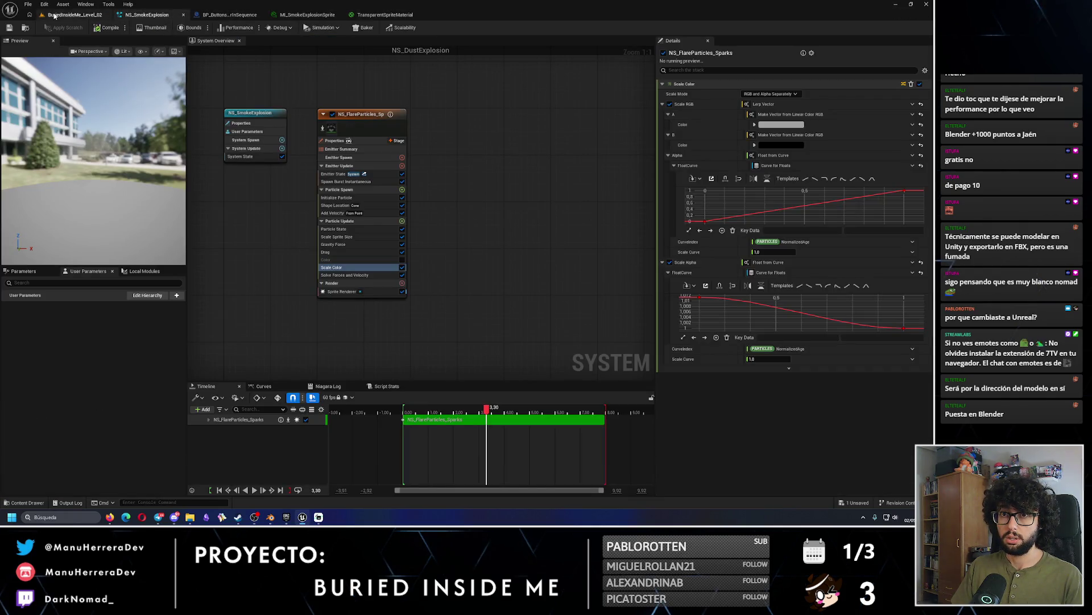
left_click(182, 16)
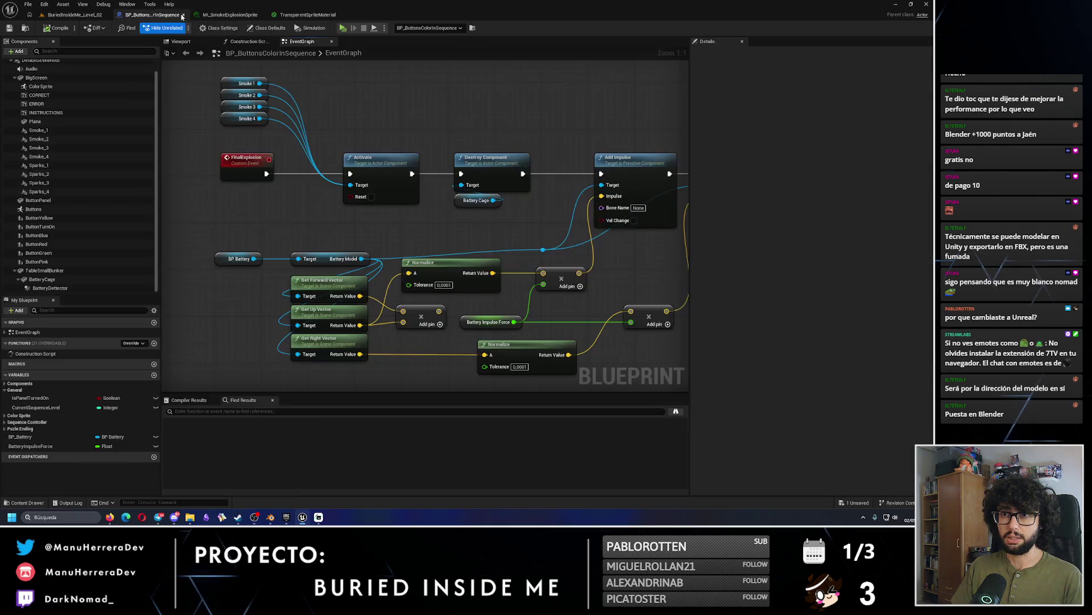
left_click(321, 287)
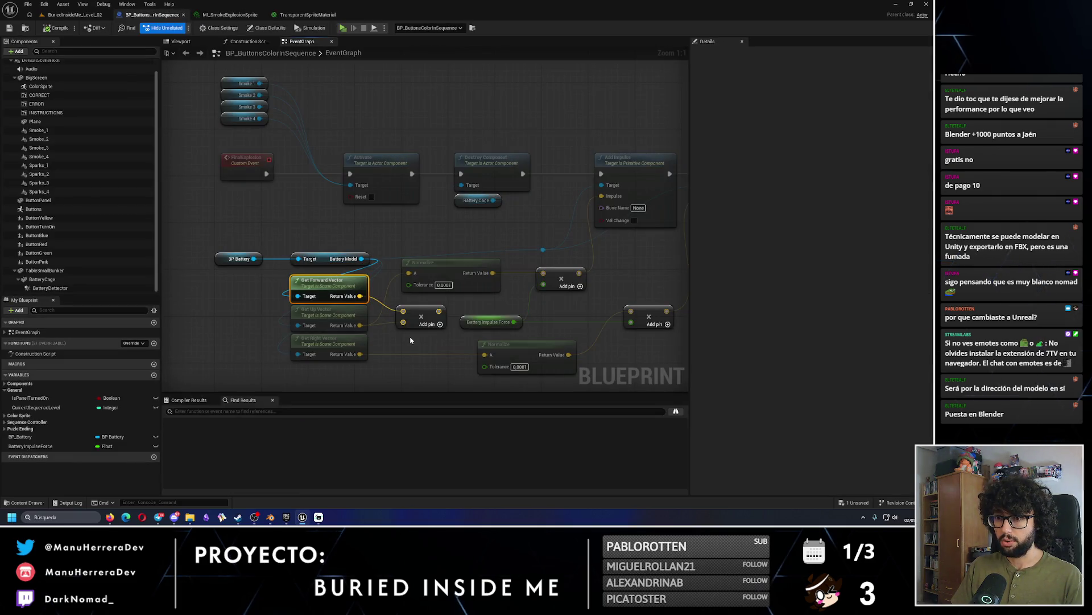
key("Delete")
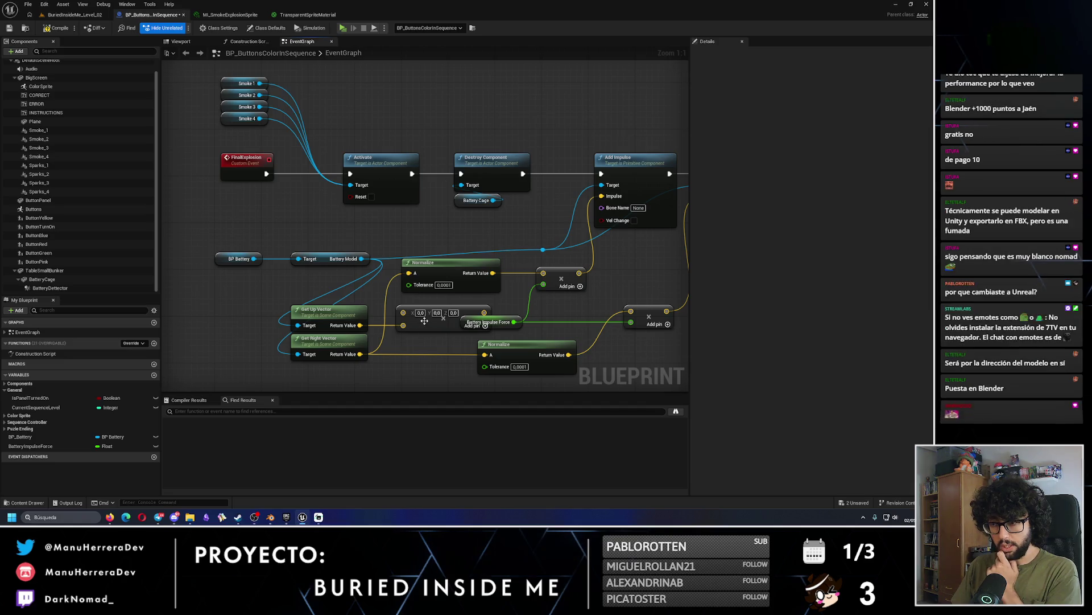
Wire Get Up Vector into the Multiply node, then compile and save the blueprint.
left_click_drag(363, 353, 403, 324)
key("ctrl+z")
key("ctrl+z")
key("ctrl+z")
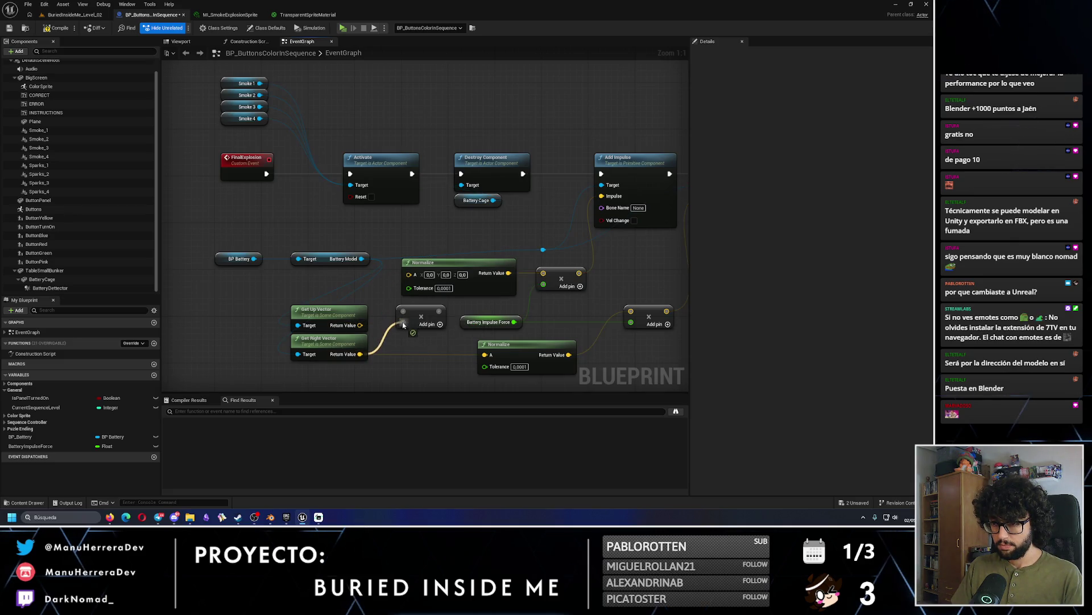
mouse_move(360, 325)
left_mouse_down()
mouse_move(402, 317)
mouse_move(408, 273)
left_mouse_up()
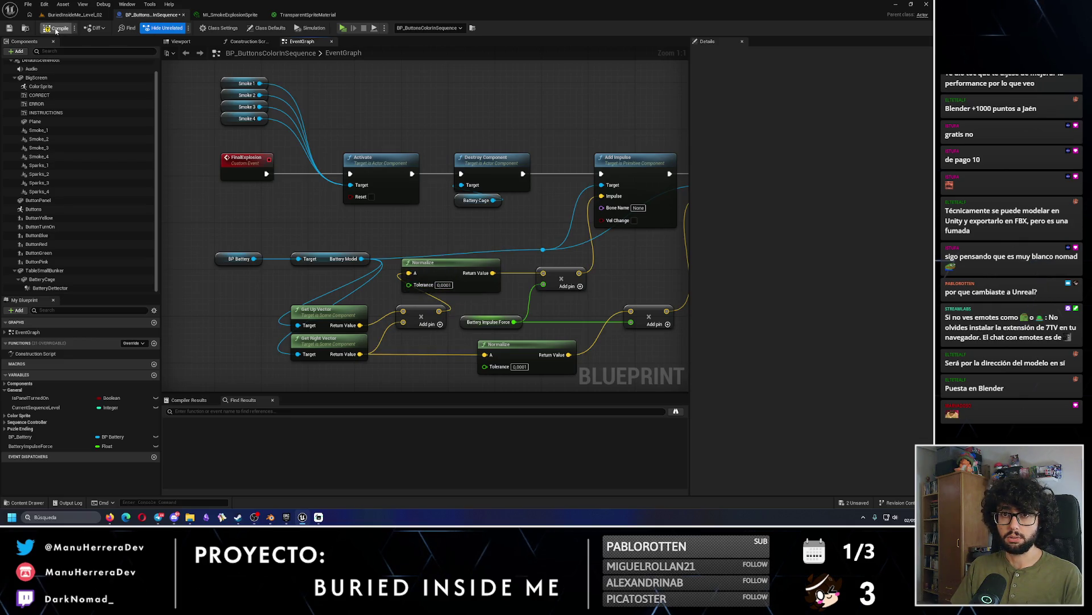
left_click(10, 29)
left_click(73, 14)
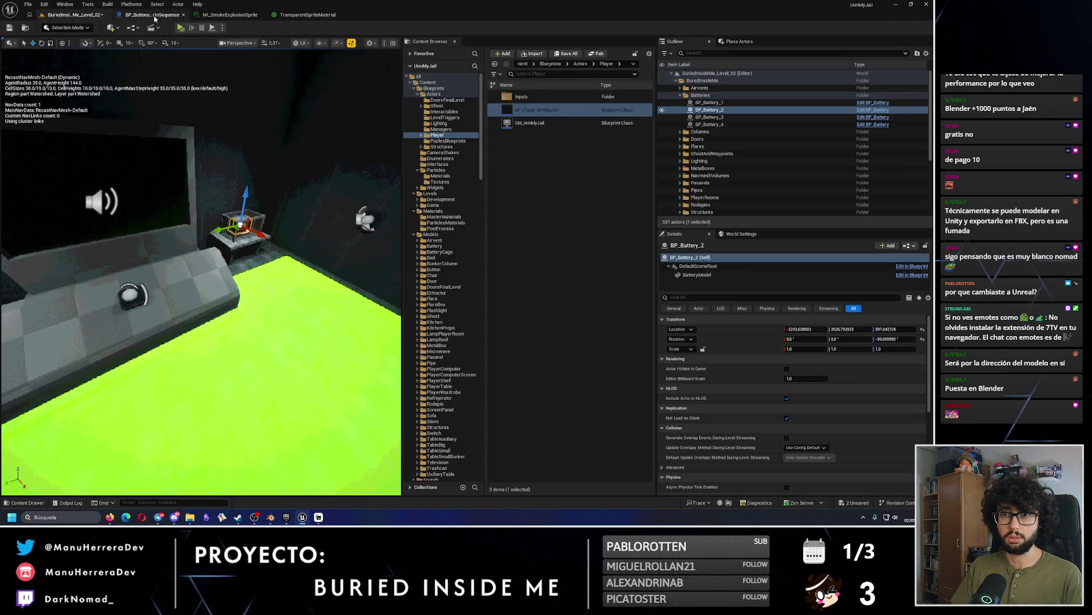
Play with Alt+P, finish the colour sequence, run to the launched battery, then reopen the blueprint.
key("alt+p")
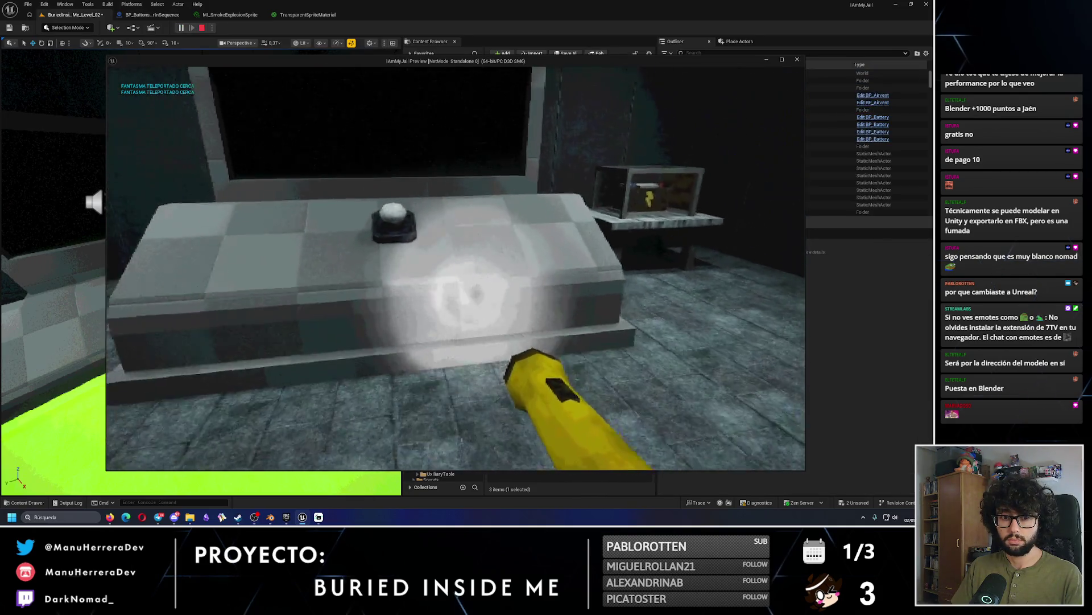
key("s")
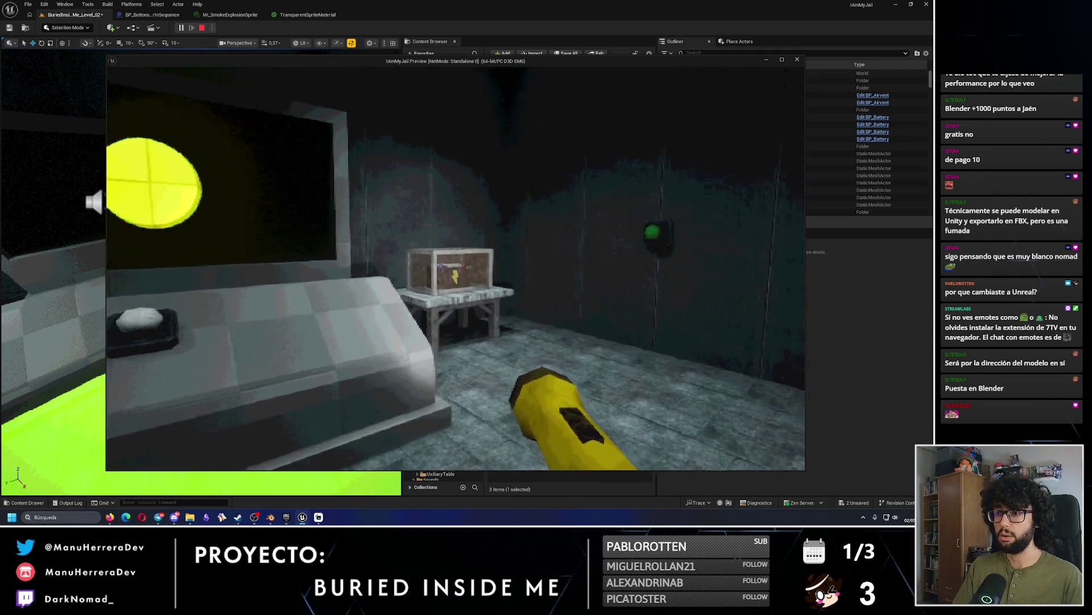
key("w")
key("w")
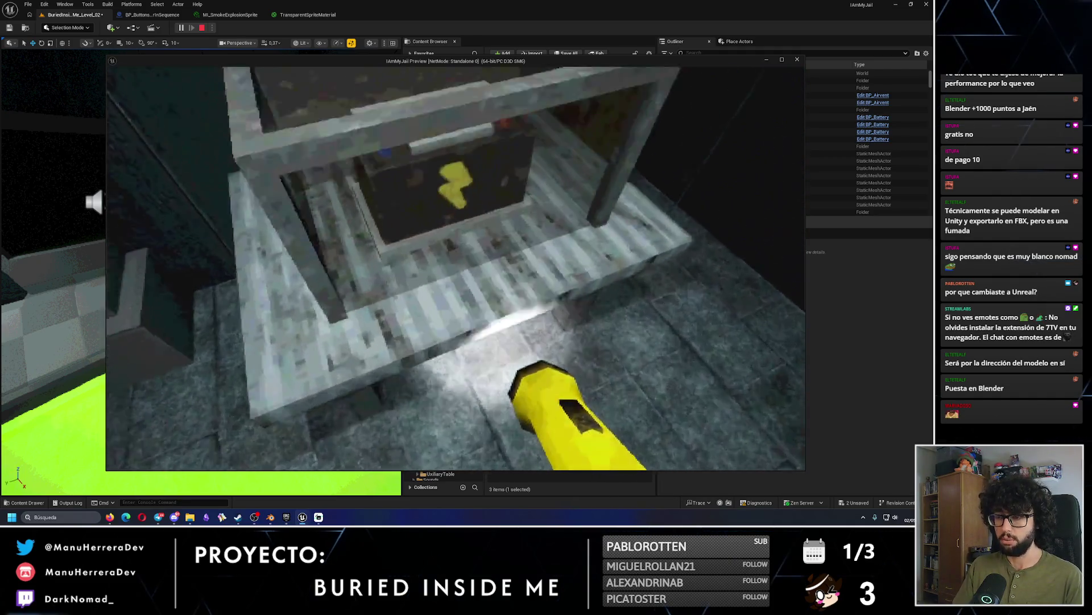
key("s")
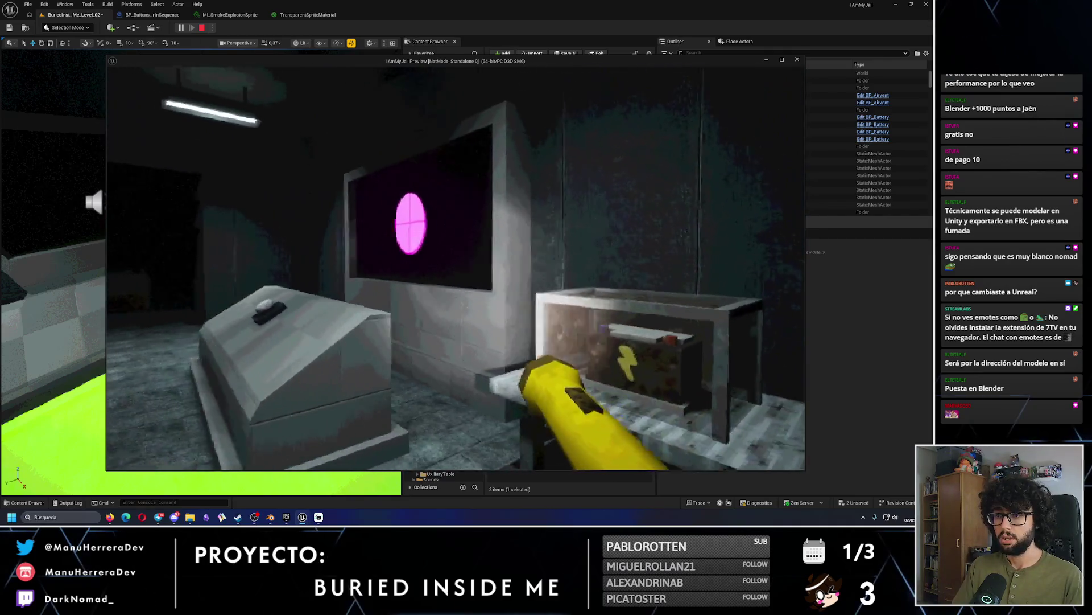
key("w")
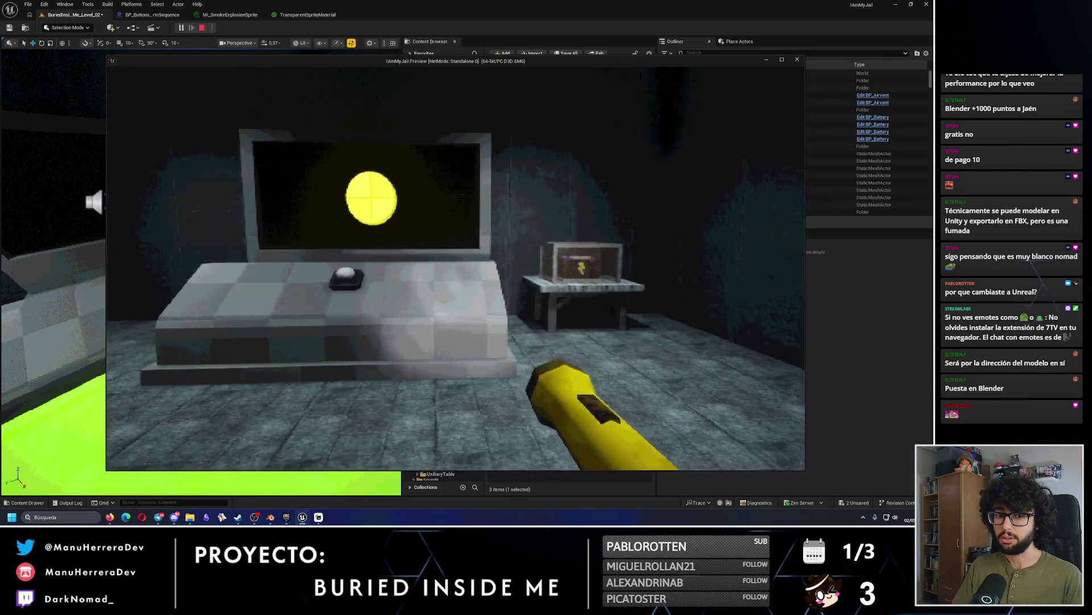
key("s")
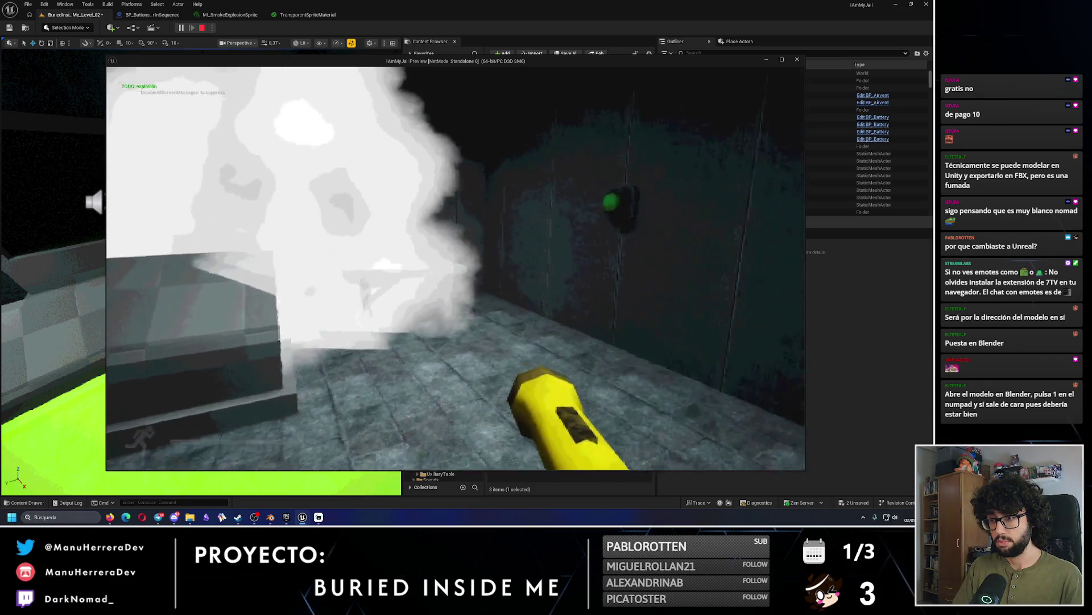
key("shift+w")
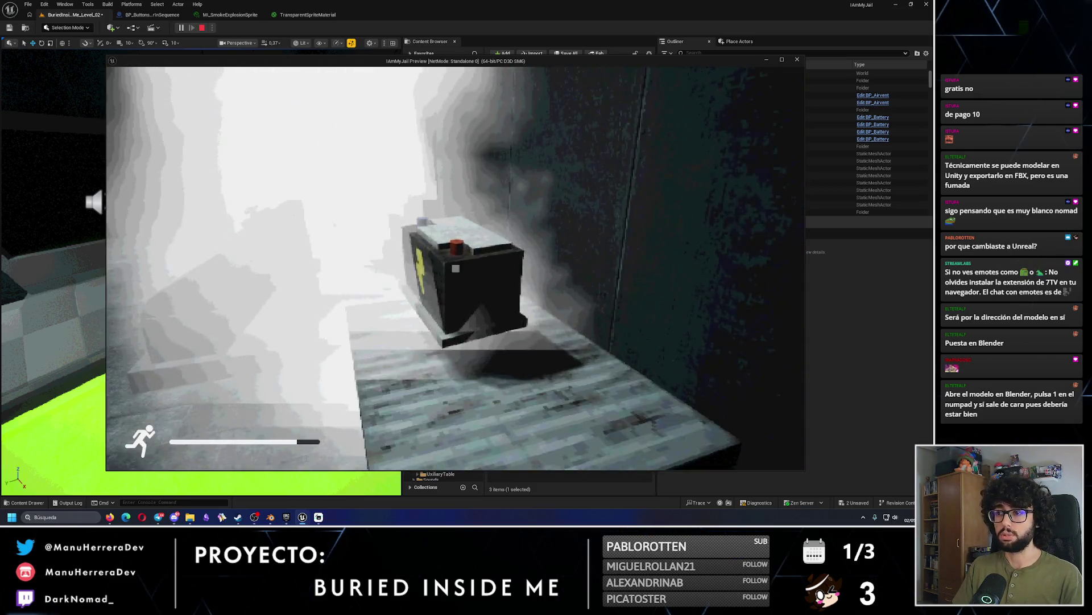
key("Escape")
left_click(155, 15)
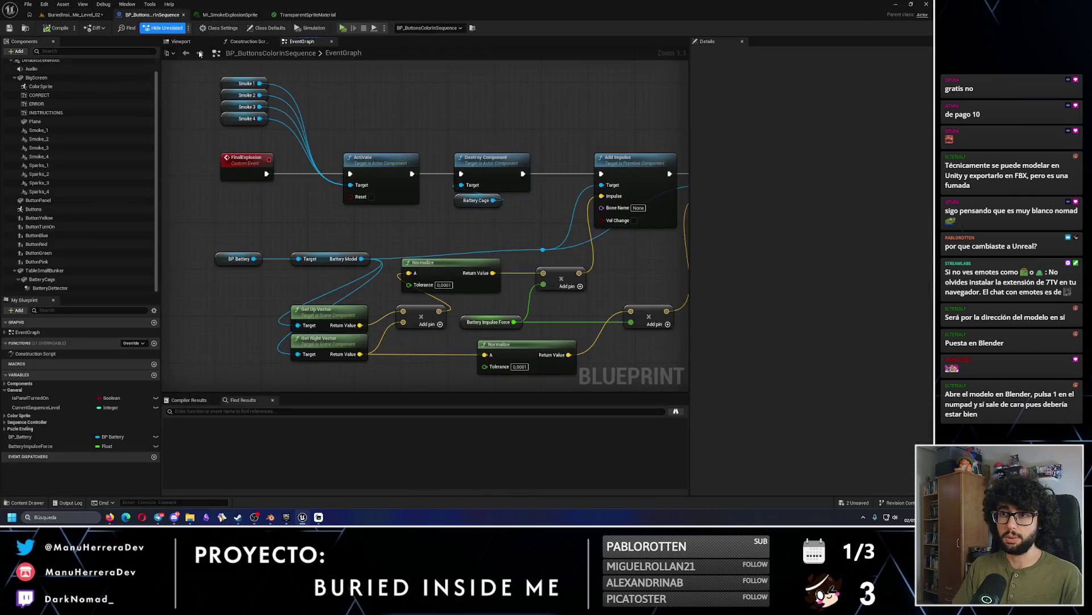
Wire the right vector straight into the upper Normalize and delete the now-unneeded Add node.
left_click_drag(361, 353, 408, 273)
left_click(421, 316)
key("Delete")
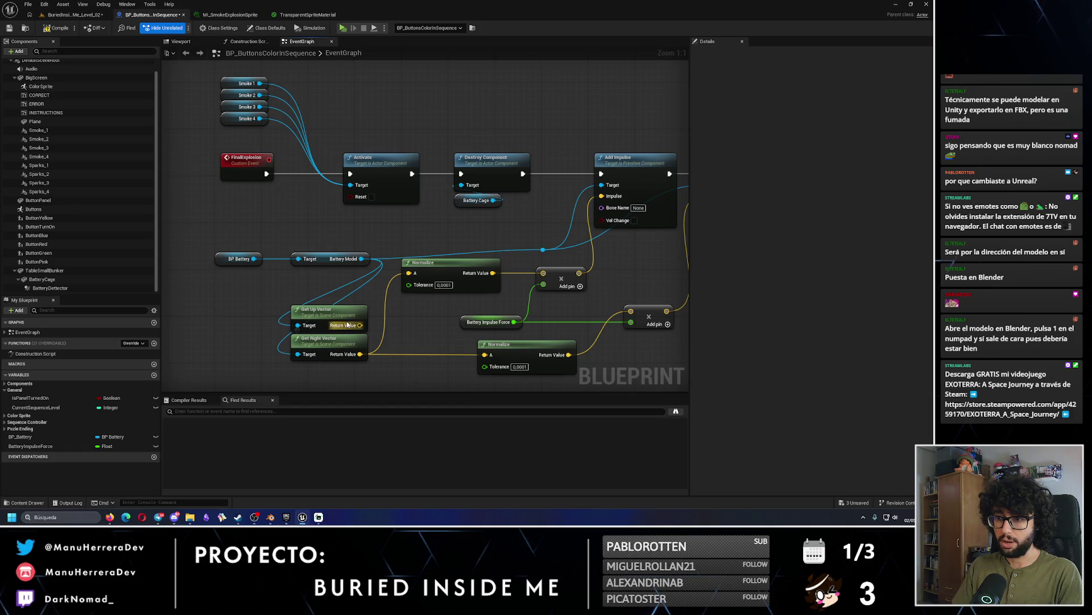
left_click_drag(344, 312, 343, 312)
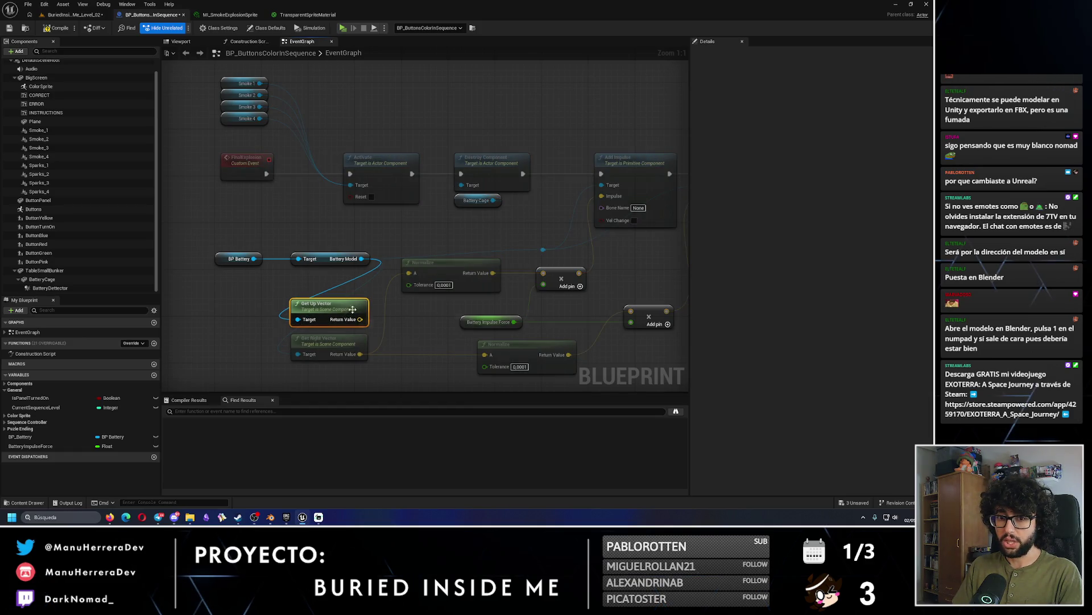
left_click(348, 316)
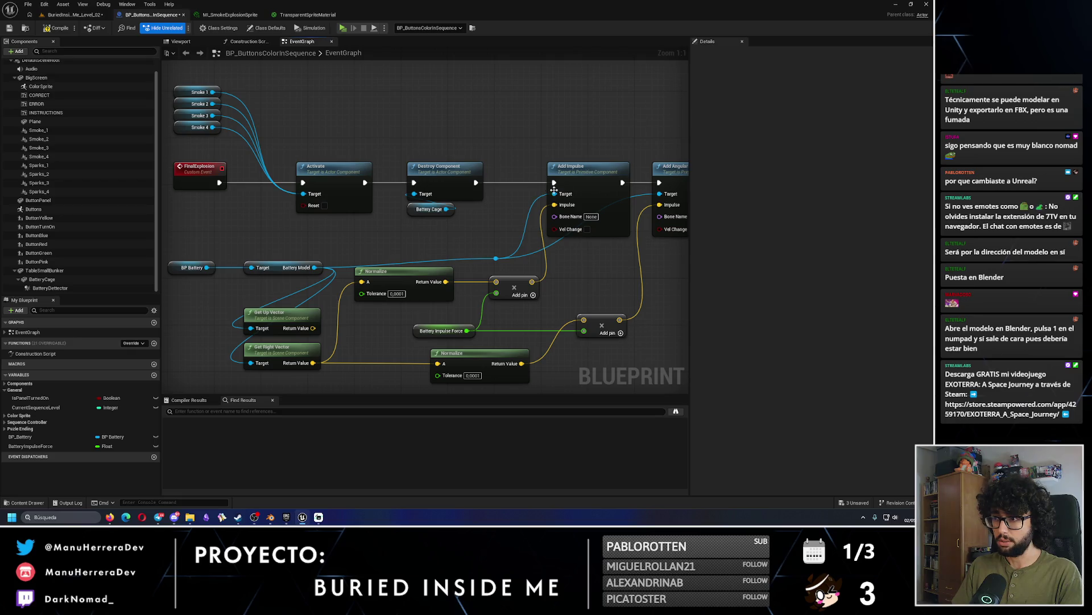
Duplicate Add Impulse, insert the copy before Add Angular Impulse, and wire Battery Model to its Target.
left_click_drag(496, 258, 432, 259)
left_click_drag(575, 186, 533, 187)
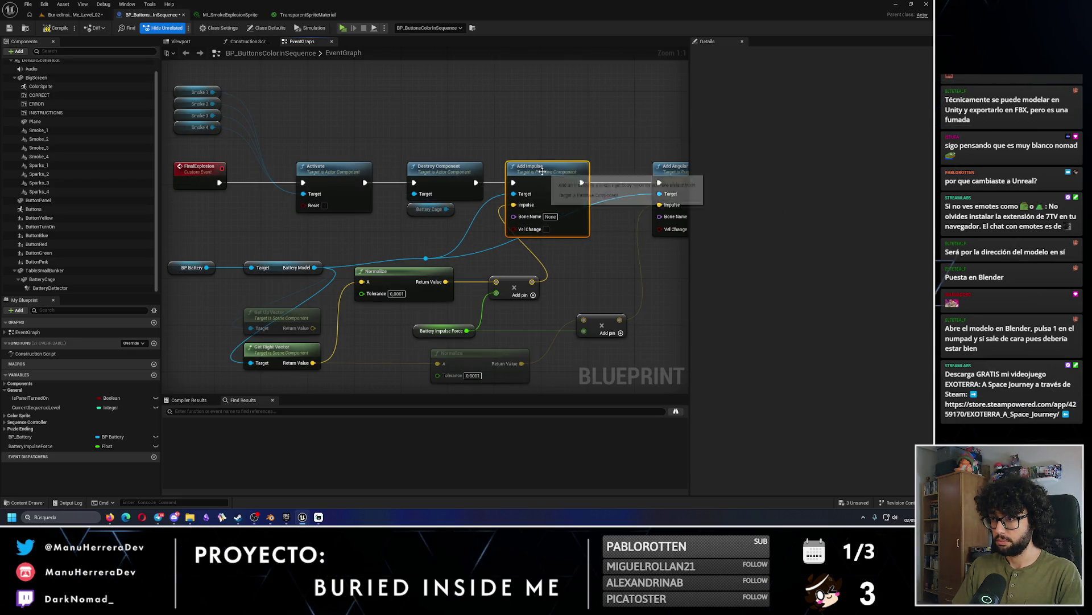
left_click_drag(572, 122, 383, 105)
key("ctrl+d")
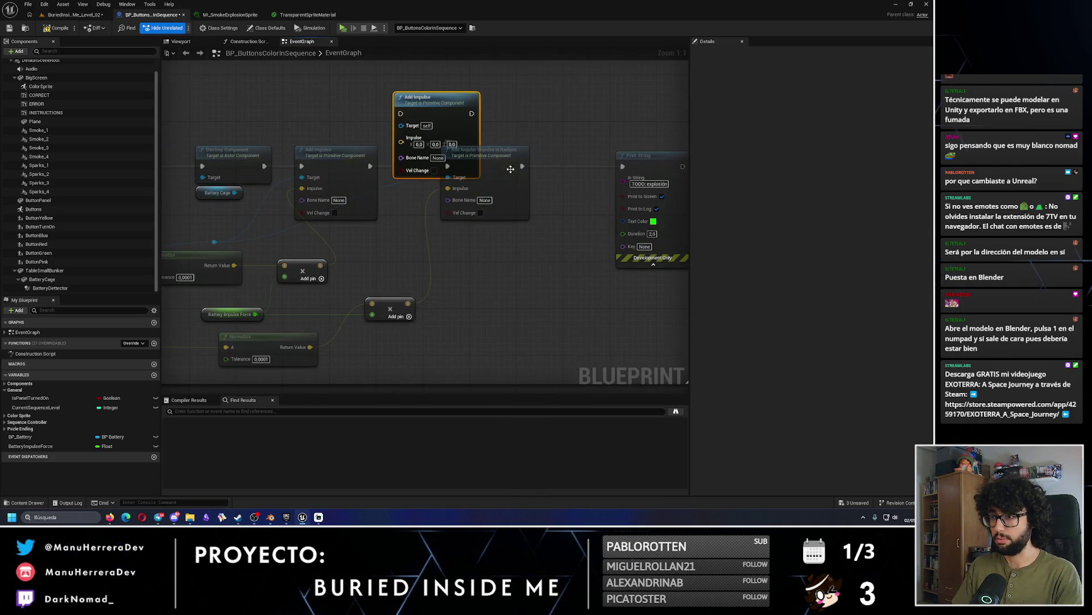
left_click(557, 169)
left_click_drag(558, 169, 569, 169)
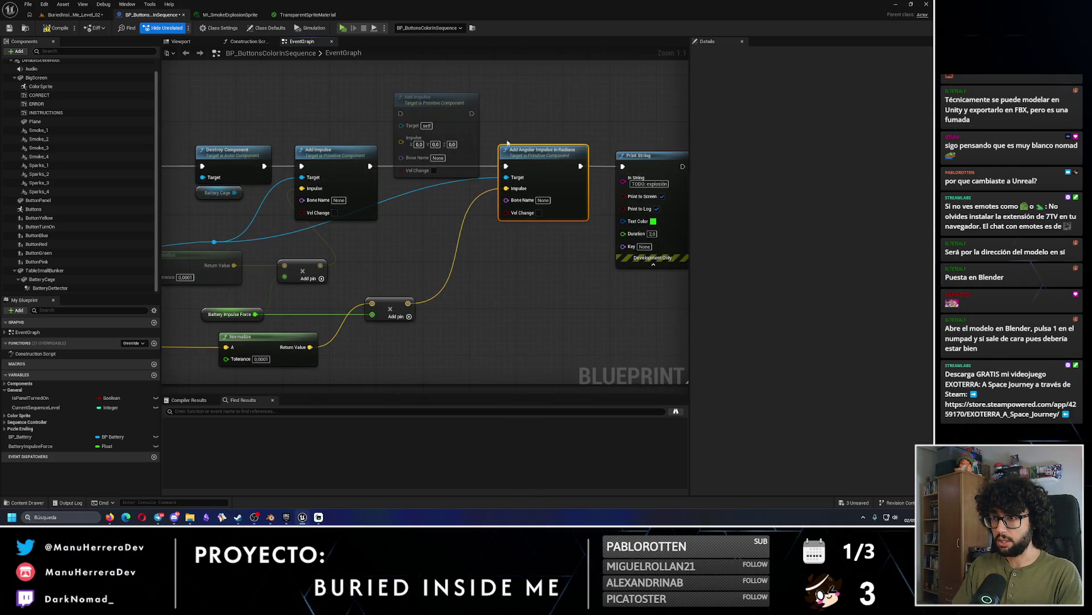
left_click_drag(445, 114, 445, 164)
left_click(254, 248)
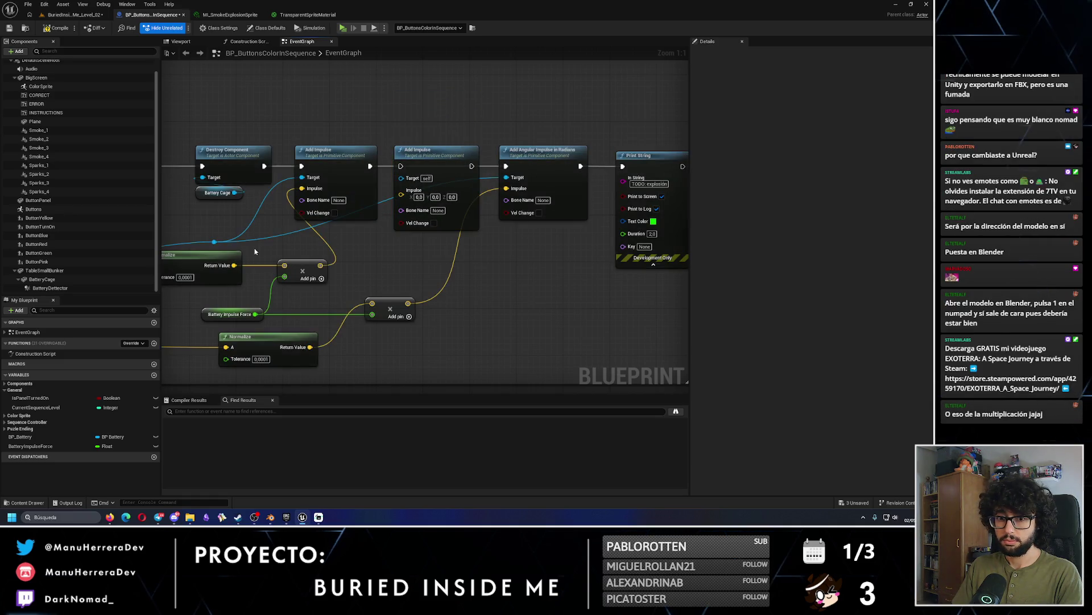
mouse_move(216, 242)
left_mouse_down()
mouse_move(352, 188)
mouse_move(428, 179)
left_mouse_up()
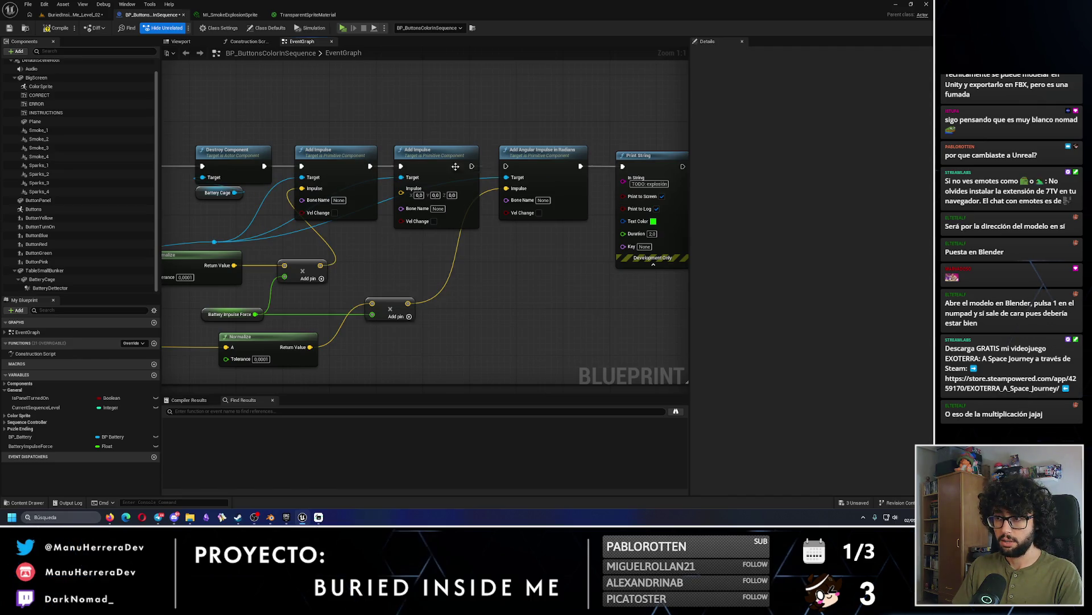
left_click_drag(182, 264, 341, 236)
left_click(340, 236)
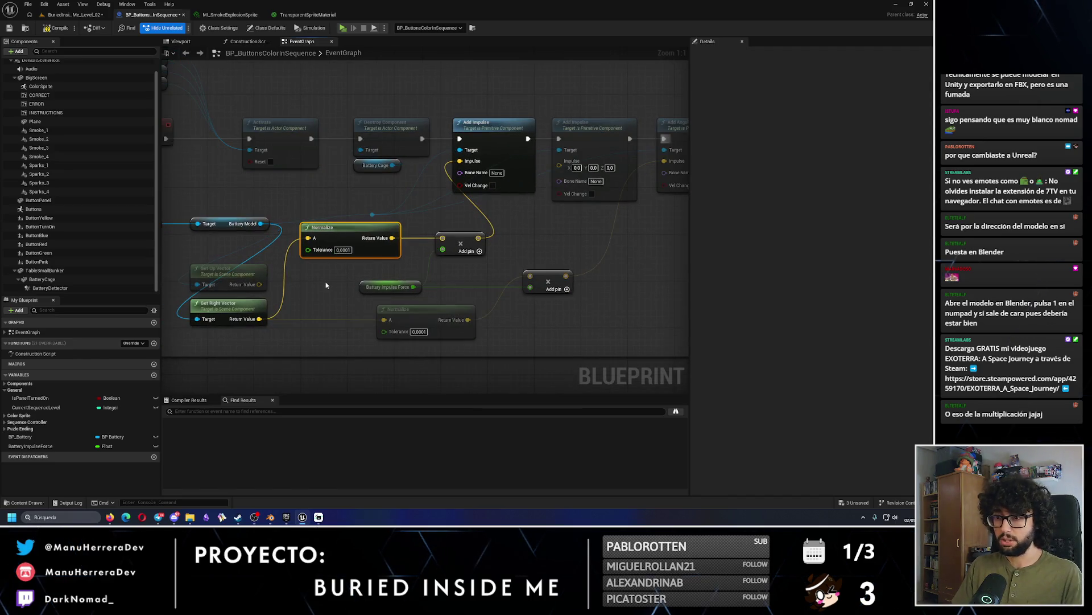
Duplicate the Normalize node, feed it Get Up Vector, and route it toward the second Add Impulse.
key("ctrl+d")
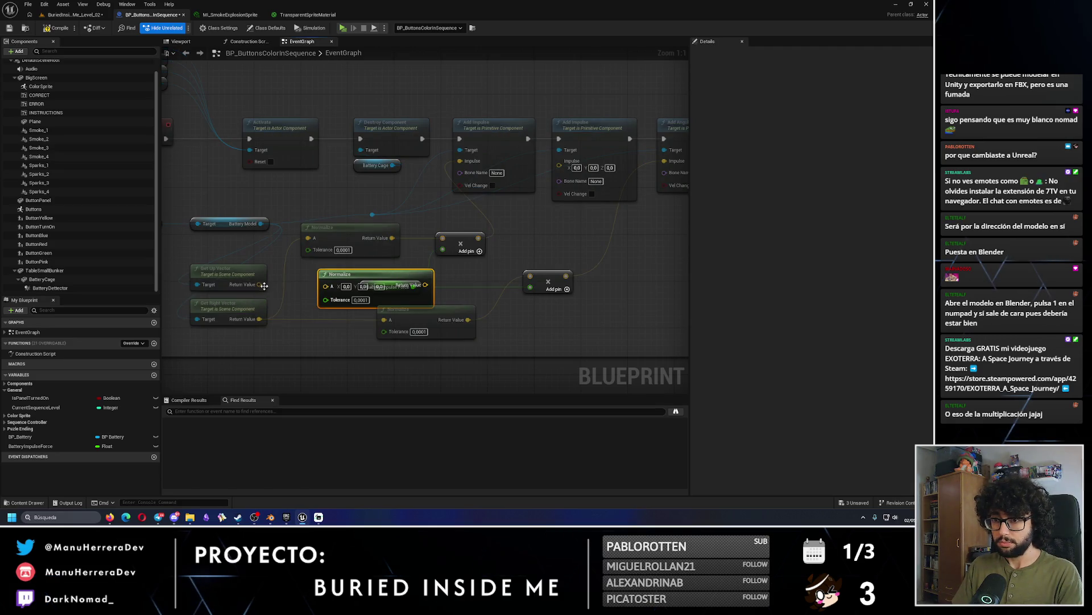
mouse_move(260, 284)
left_mouse_down()
mouse_move(347, 293)
mouse_move(327, 286)
mouse_move(338, 278)
left_mouse_up()
left_click_drag(418, 280, 460, 282)
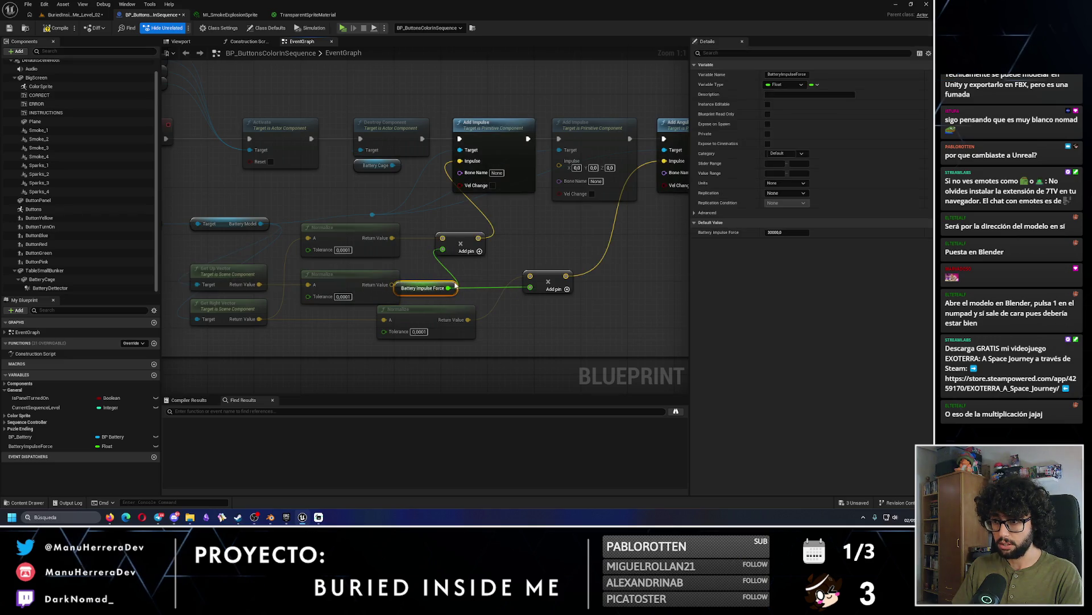
mouse_move(392, 285)
left_mouse_down()
mouse_move(452, 262)
mouse_move(560, 164)
left_mouse_up()
left_click(524, 243)
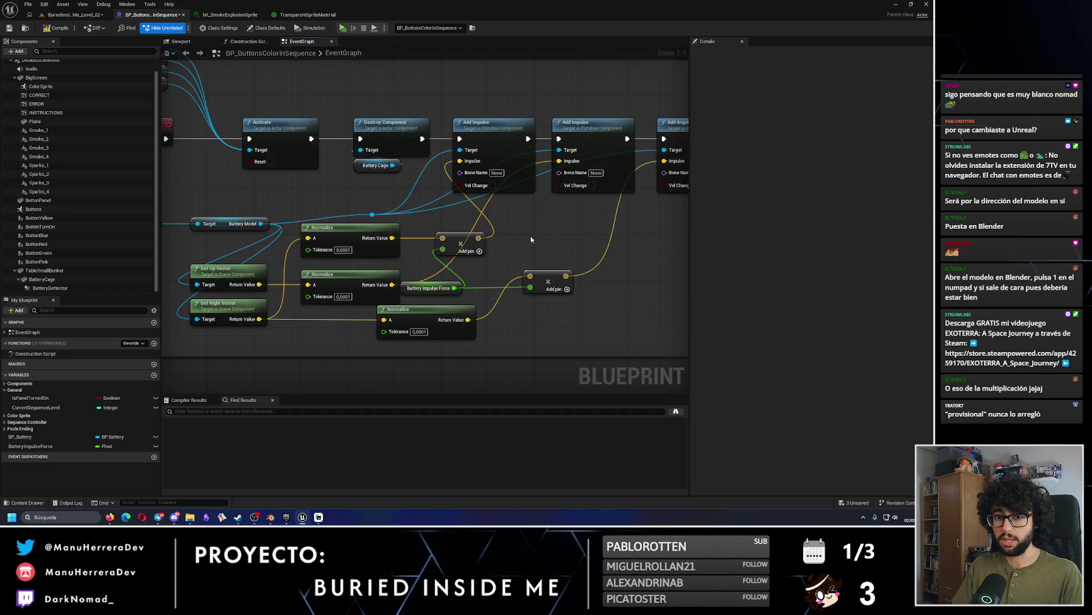
Multiply the normalized up vector by Battery Impulse Force and feed the result into the middle Add Impulse's Impulse pin.
key("ctrl+v")
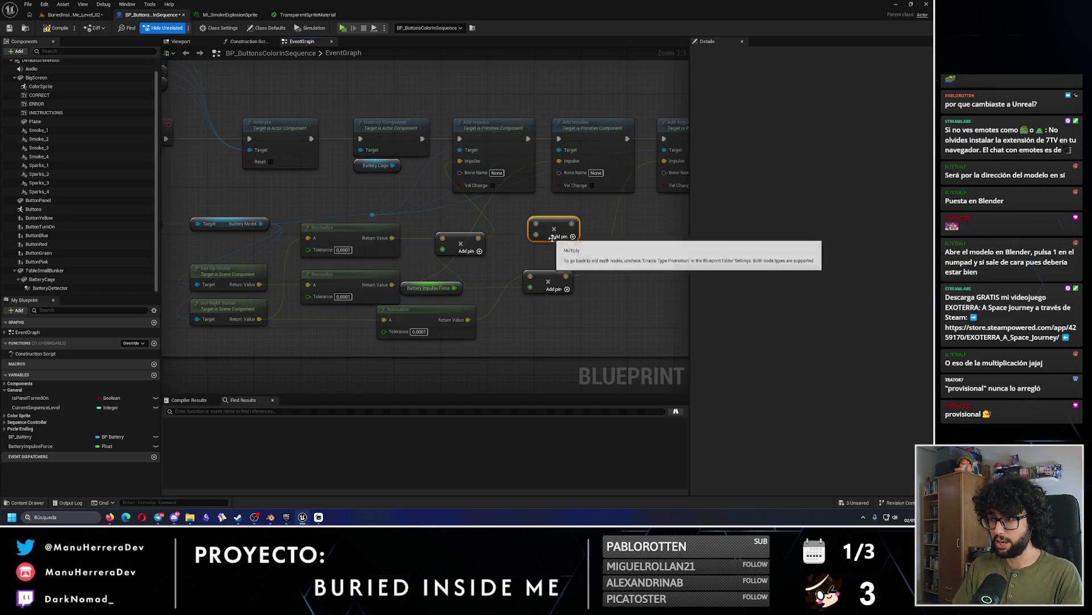
mouse_move(551, 233)
left_mouse_down()
mouse_move(471, 243)
mouse_move(364, 293)
mouse_move(378, 292)
left_mouse_up()
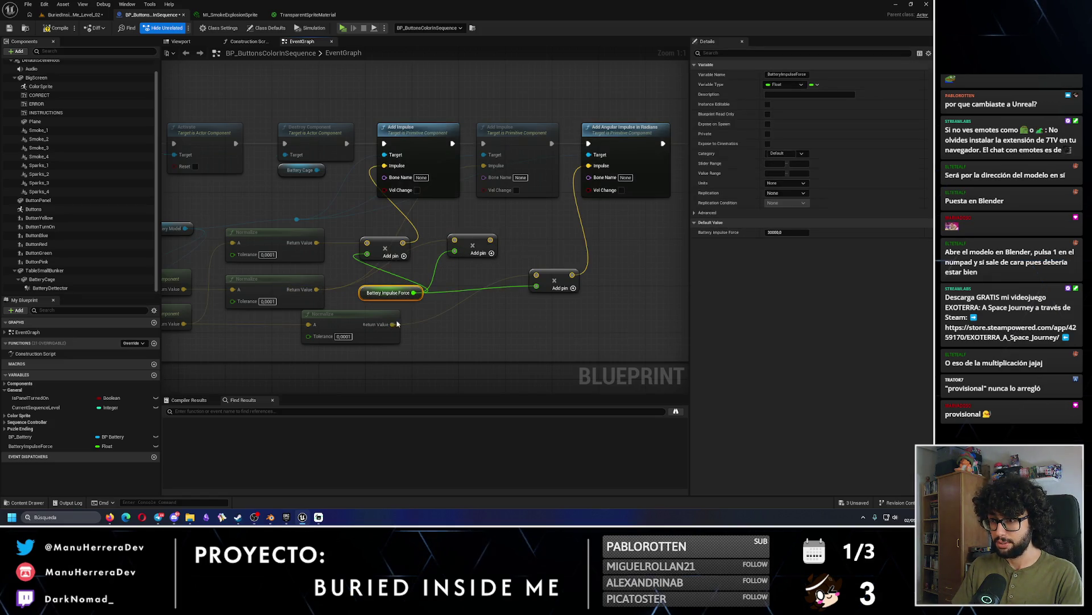
left_click(462, 283)
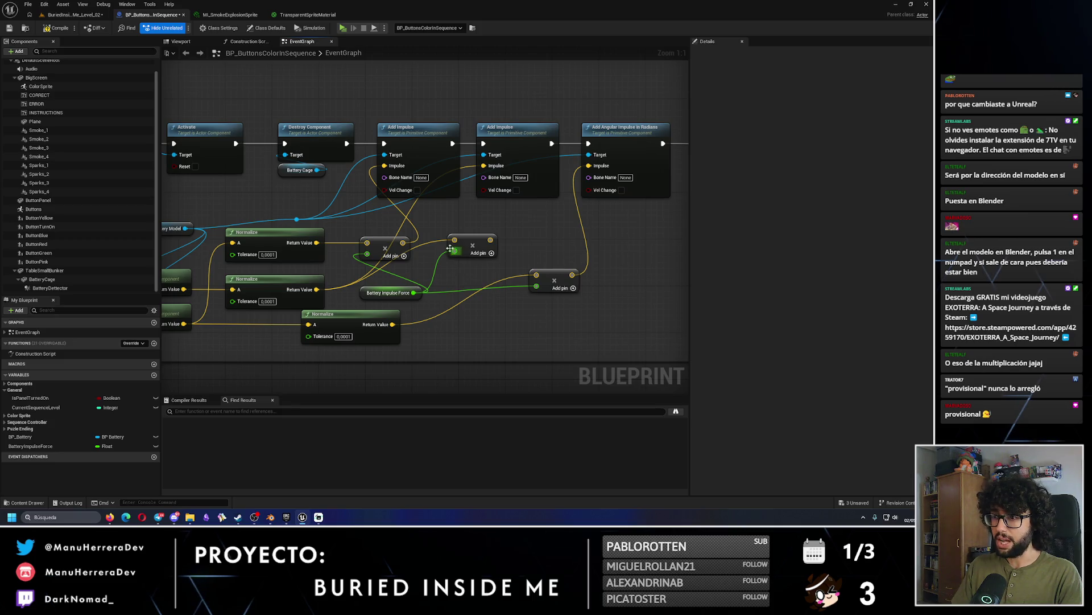
left_click(411, 214, "alt")
left_click_drag(491, 240, 484, 165)
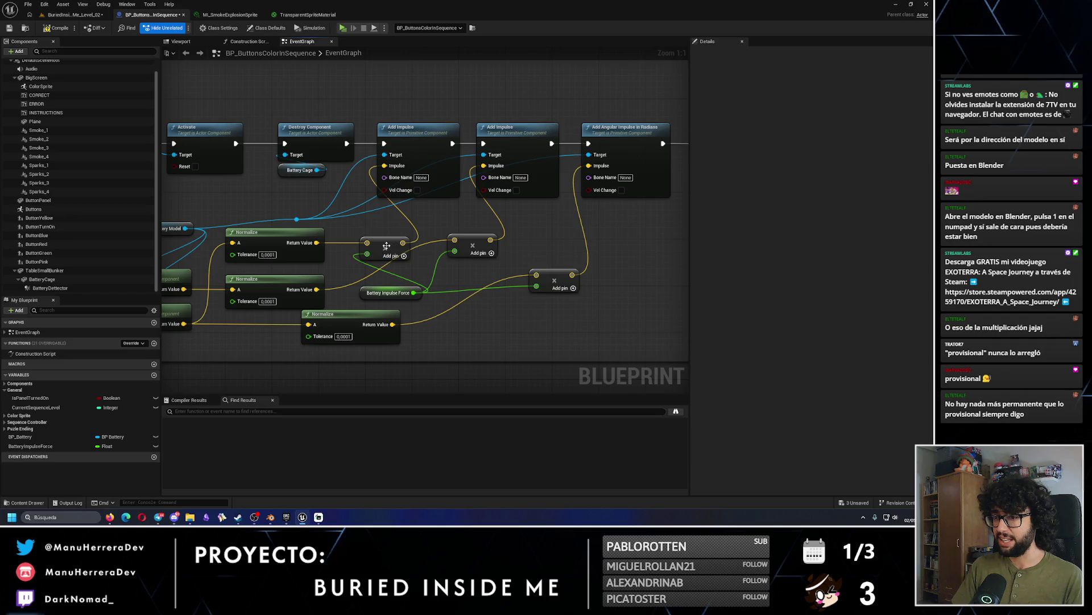
left_click_drag(387, 246, 387, 224)
left_click_drag(484, 245, 474, 245)
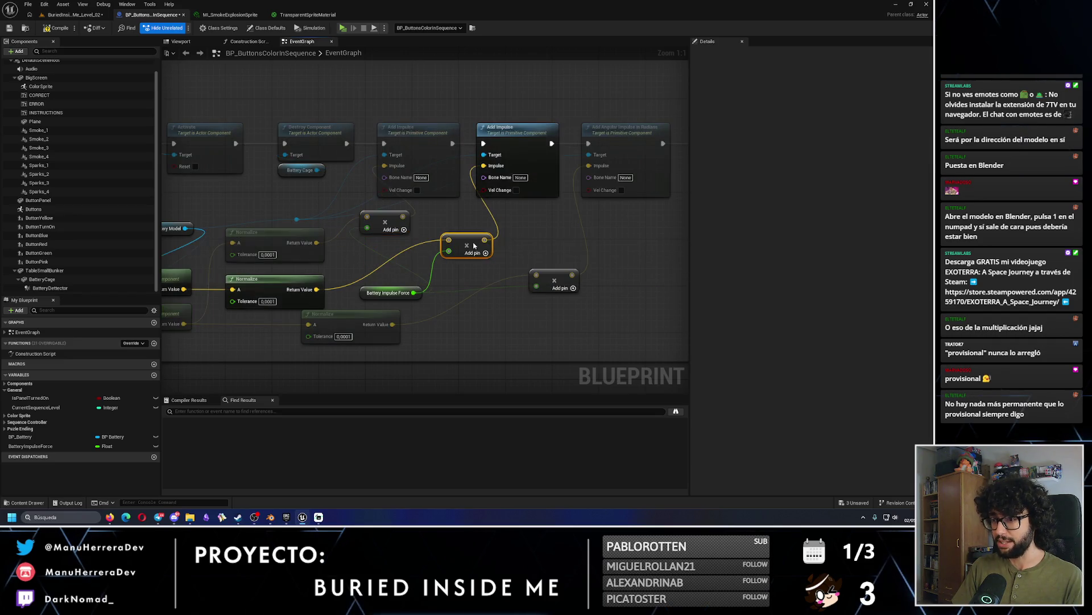
left_click(524, 268)
left_click(555, 278)
left_click_drag(554, 279, 537, 279)
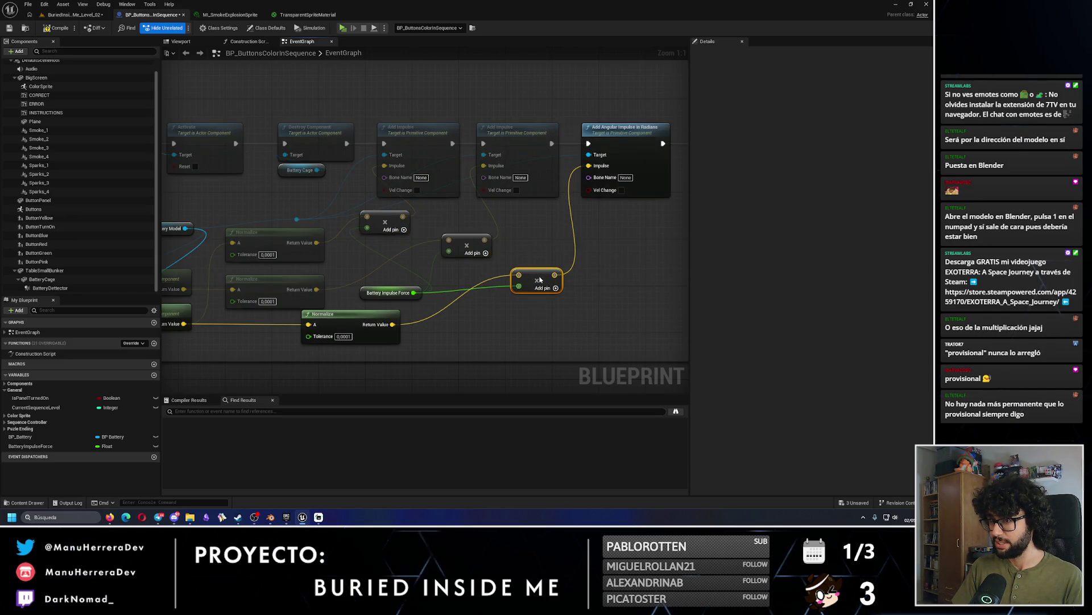
left_click(562, 252)
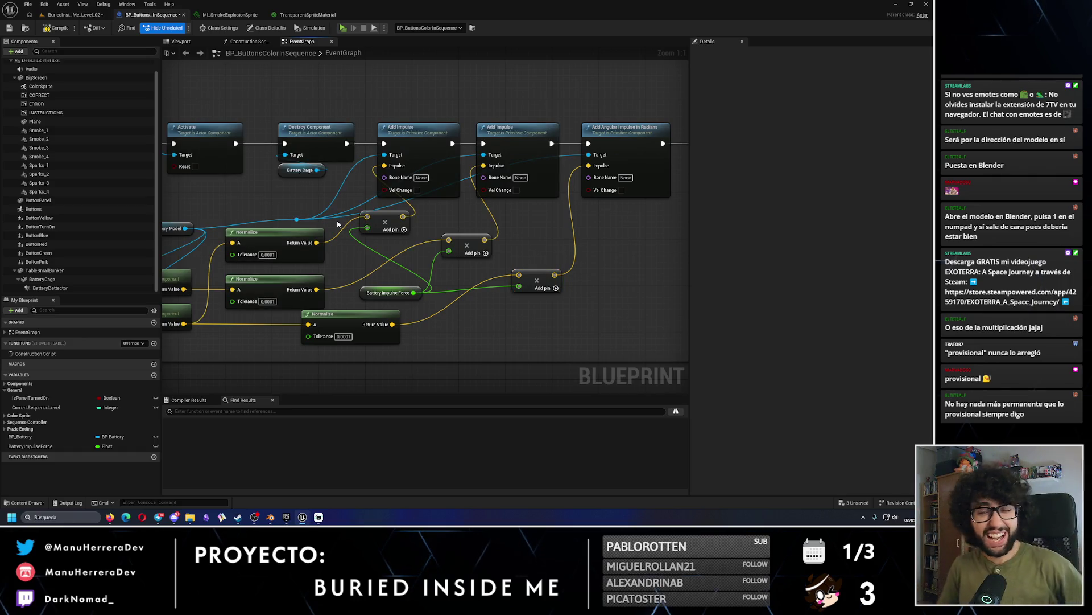
Switch to the Level_02 level editor and save the BuriedInsideMe_Level_02 map.
left_click_drag(250, 217, 338, 216)
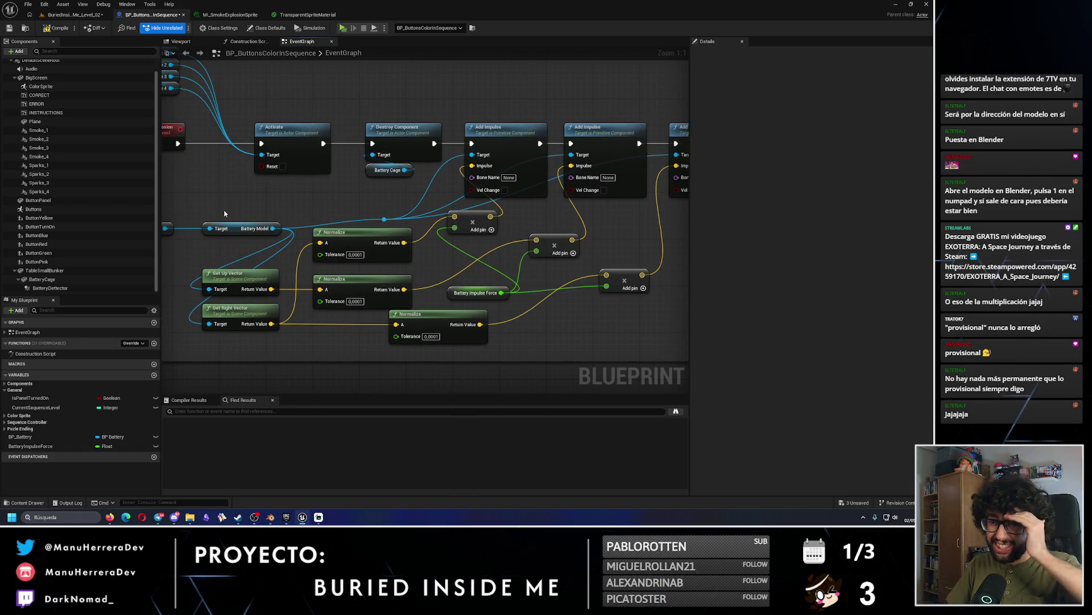
left_click_drag(225, 213, 294, 213)
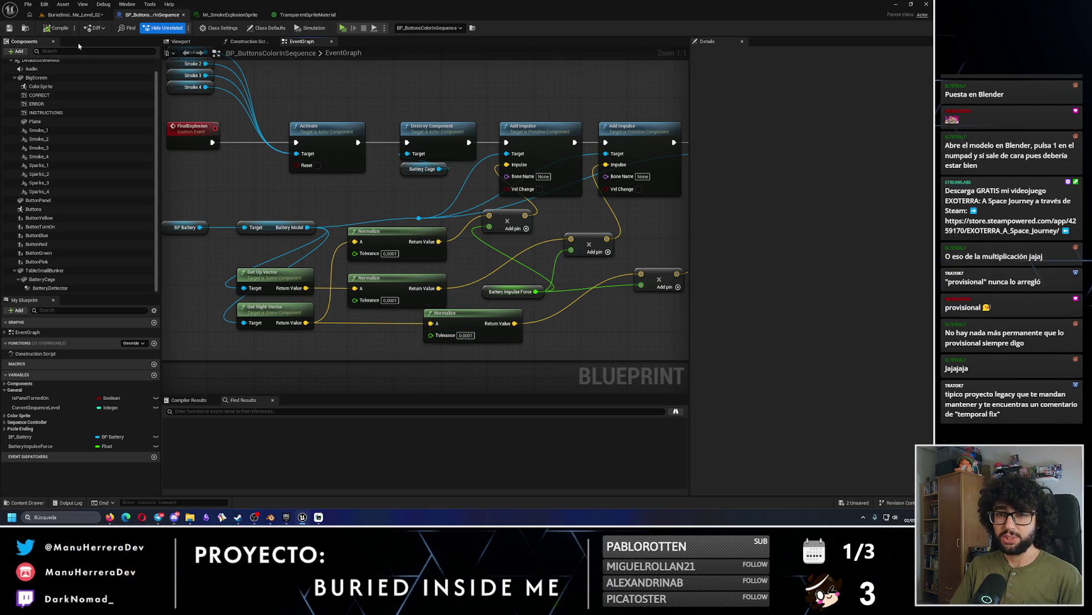
left_click(74, 14)
left_click(9, 27)
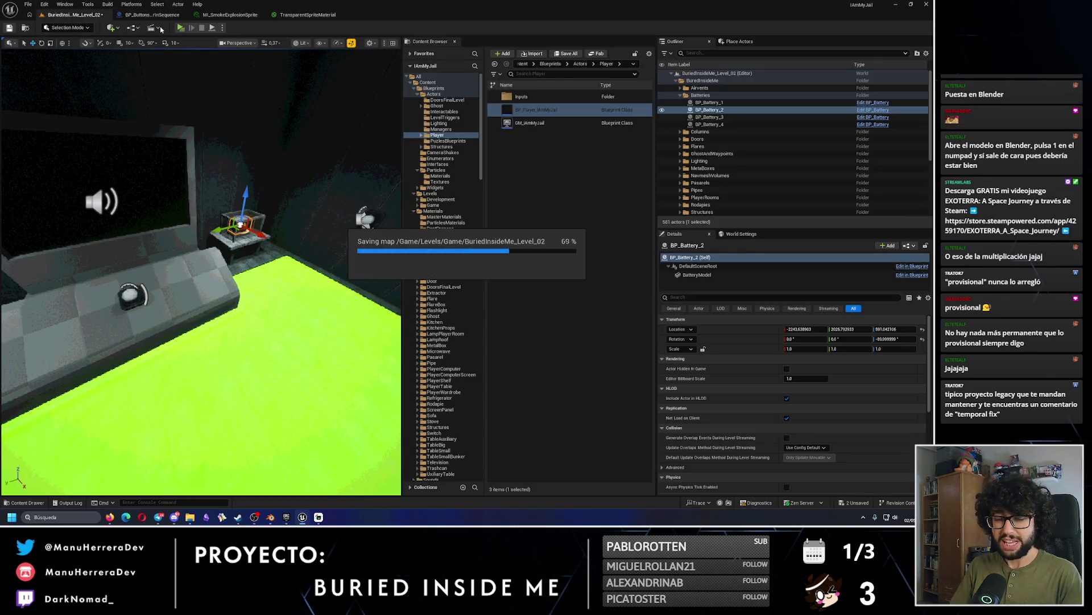
Play the level in the editor, watch the smoke explosion throw the battery to the floor, then stop with Esc.
key("alt+p")
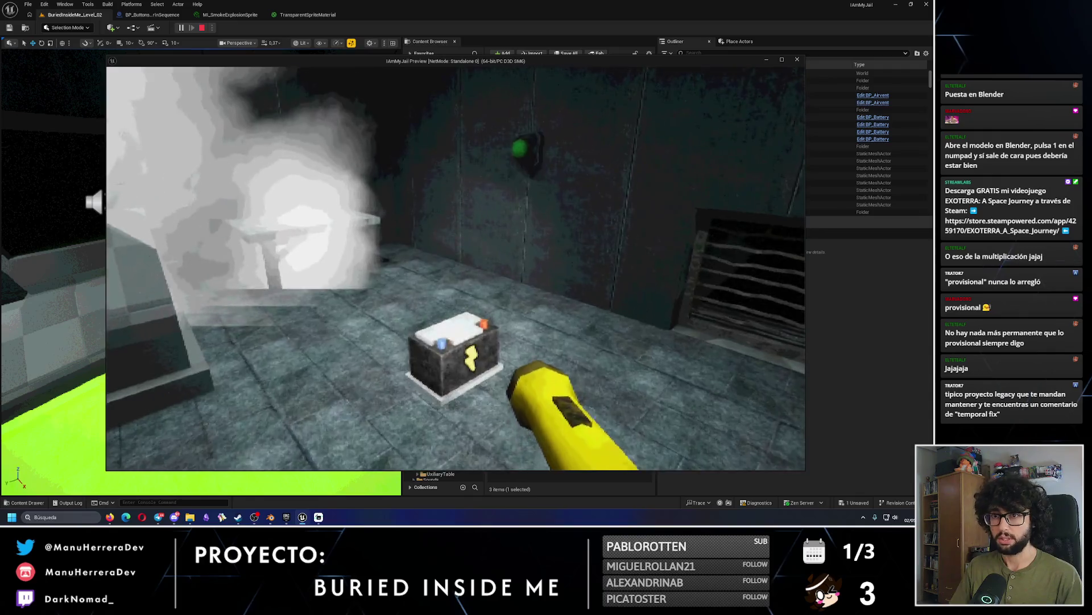
key("Escape")
left_click(307, 15)
Return to the BP_ButtonsColorInSequence graph, try deleting the lower-right Normalize, and undo the deletions.
left_click(227, 14)
left_click(178, 15)
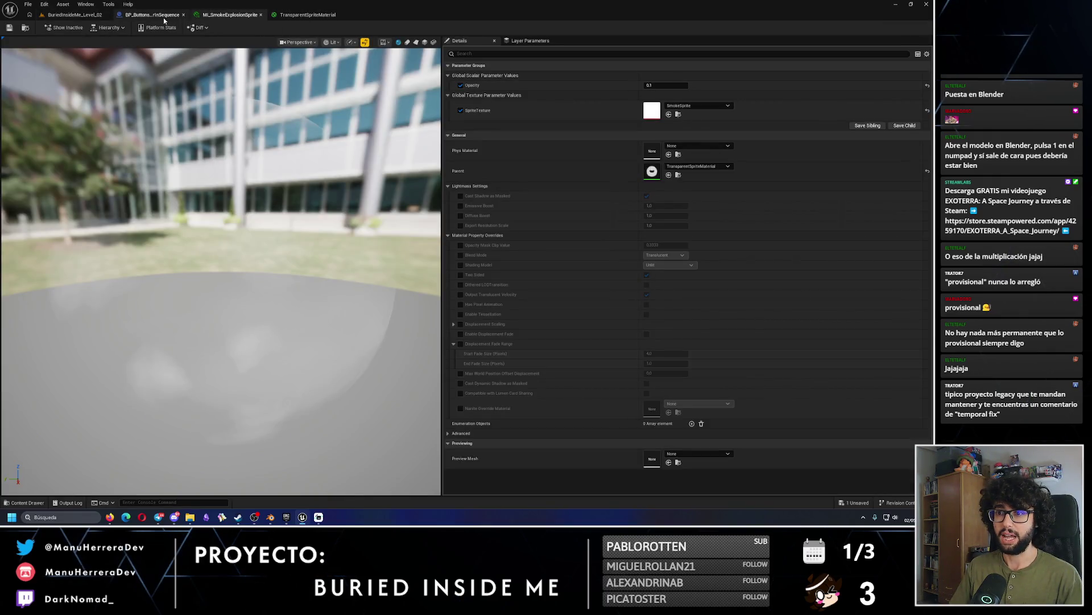
left_click_drag(333, 222, 339, 263)
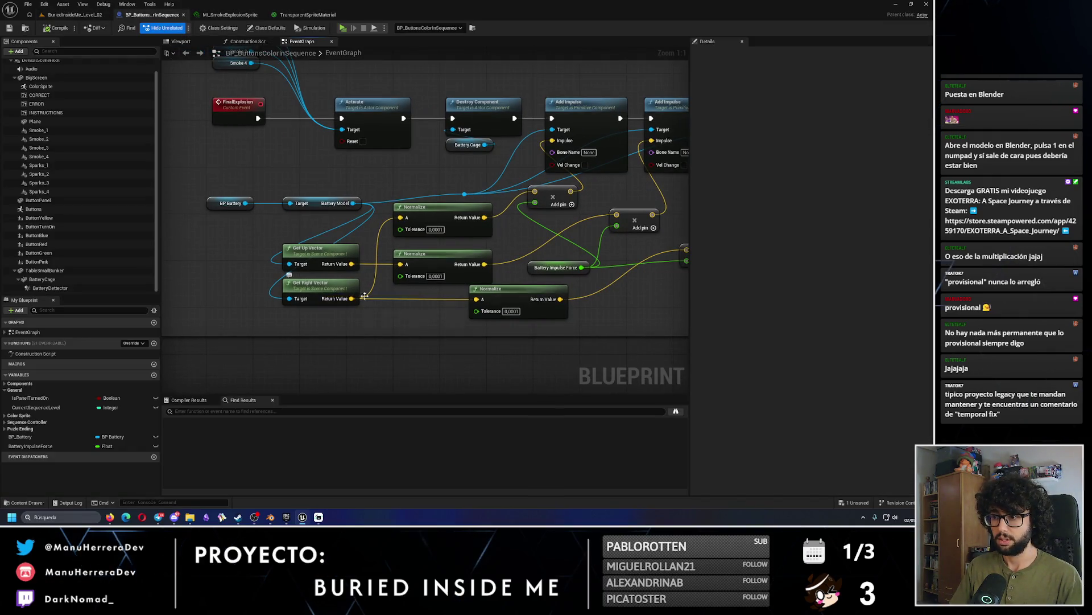
left_click(519, 300)
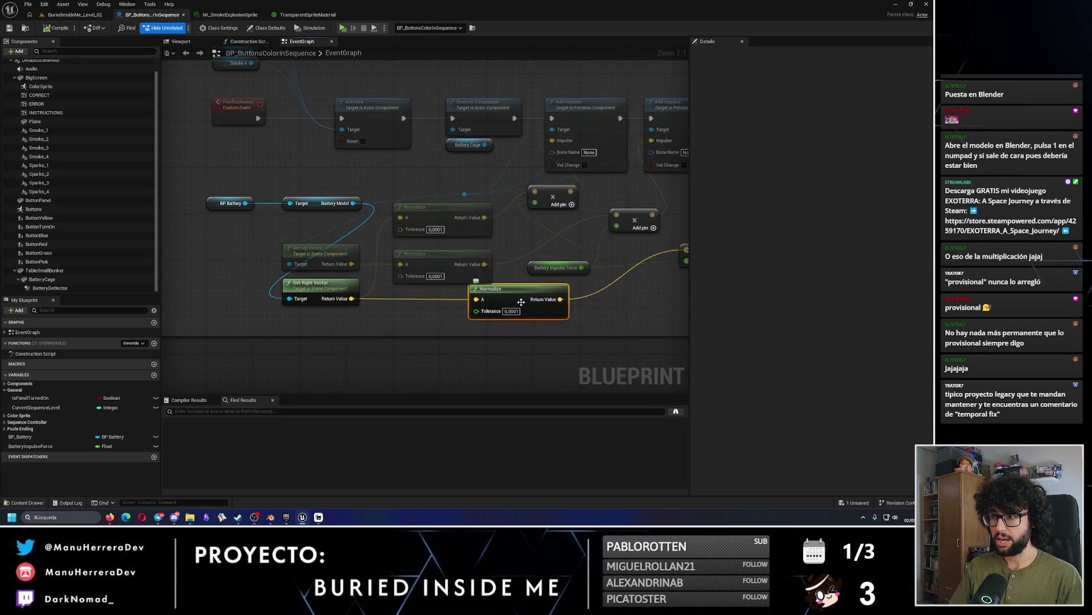
left_click_drag(521, 302, 461, 317)
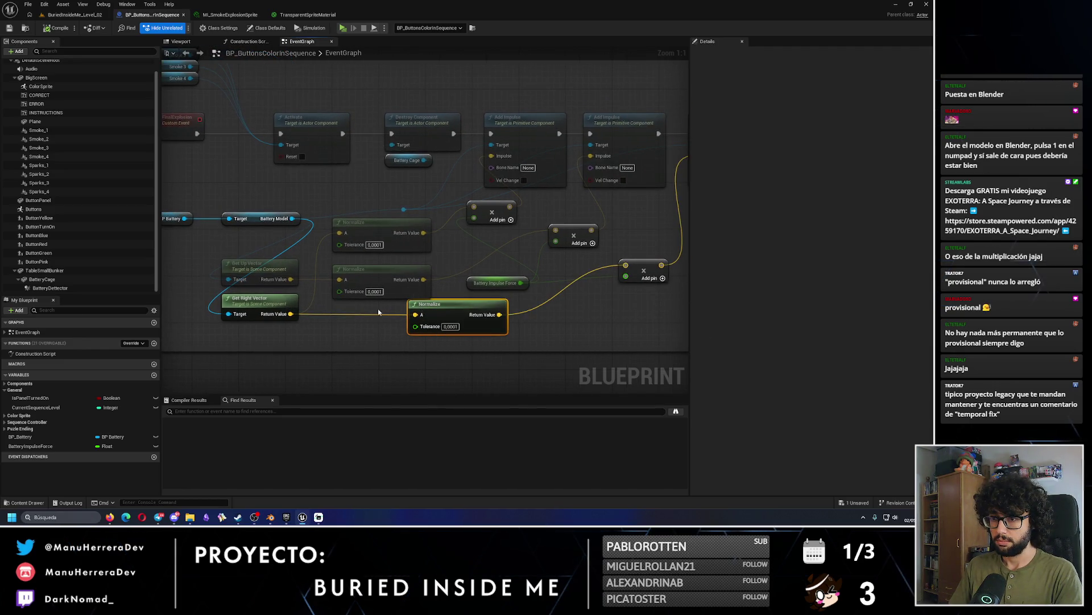
key("Delete")
left_click_drag(378, 312, 274, 297)
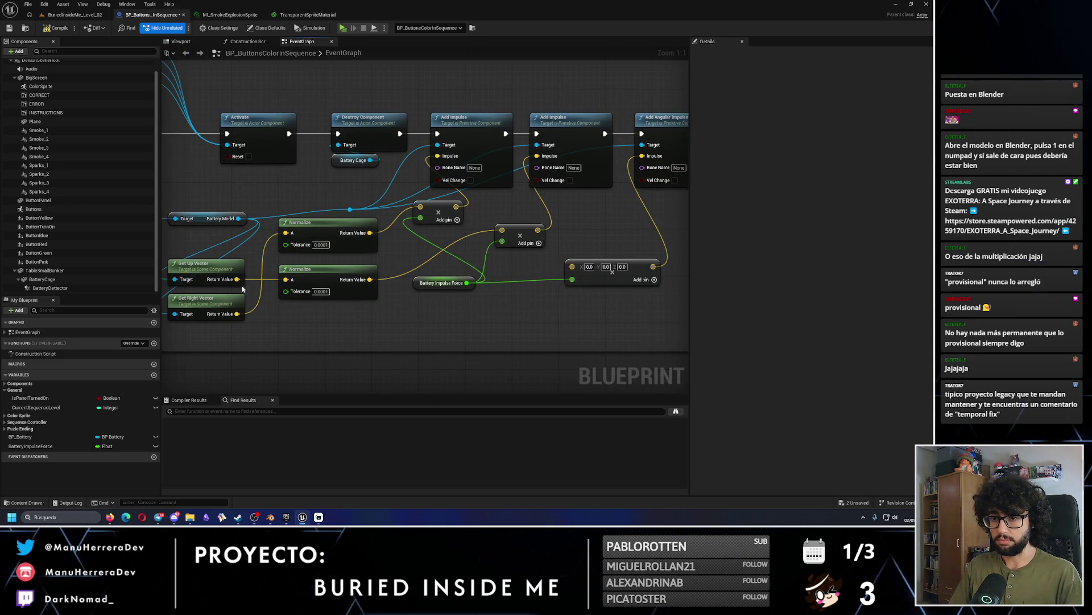
key("ctrl+z")
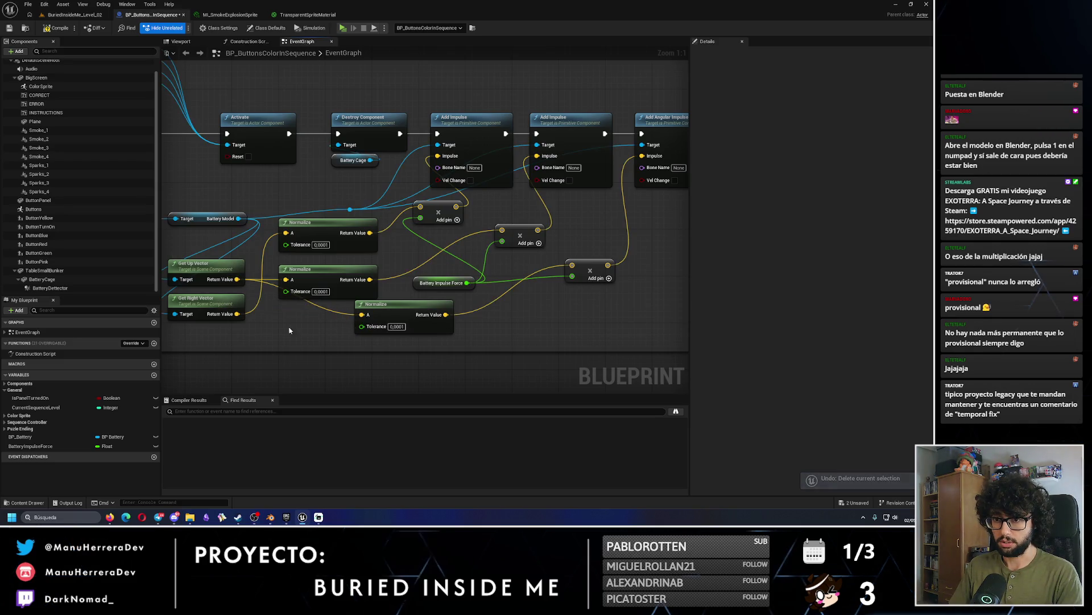
key("ctrl+z")
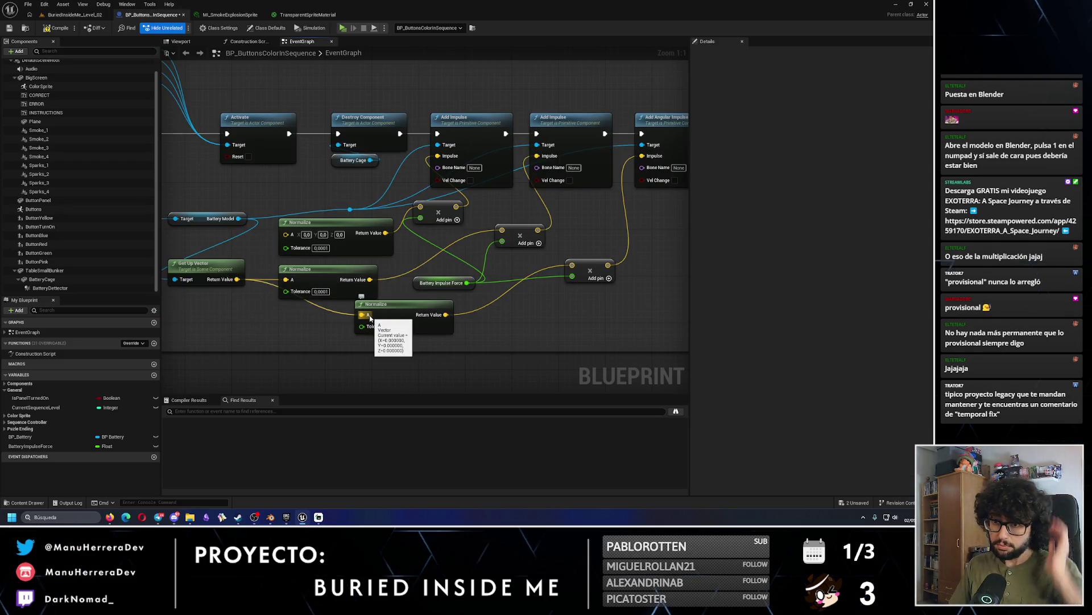
key("ctrl+z")
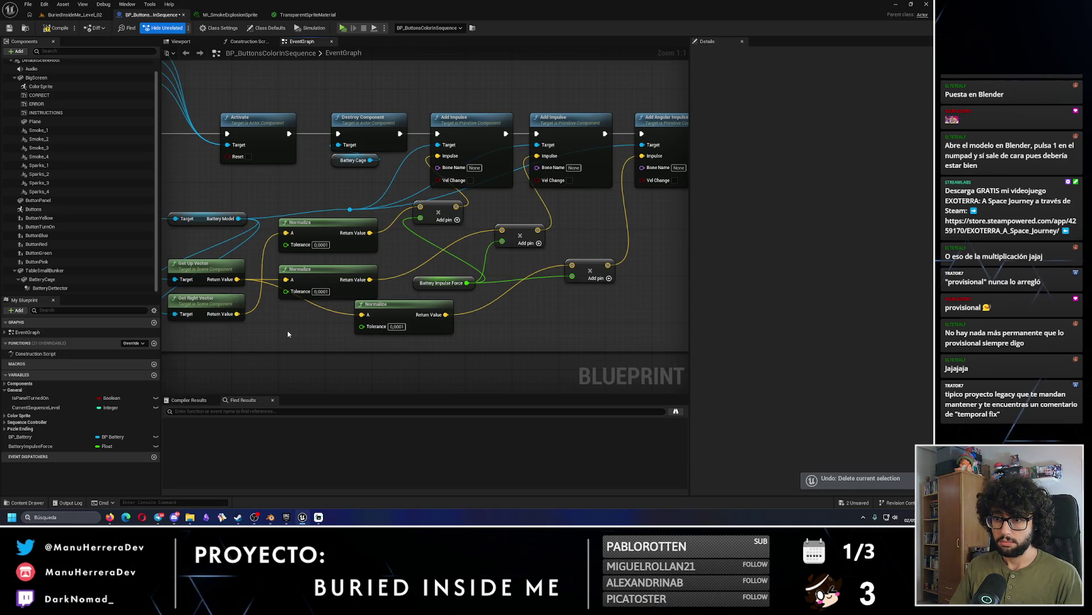
Delete the bottom Normalize node and connect the middle Normalize result into the sum.
mouse_move(237, 279)
left_mouse_down()
mouse_move(244, 291)
mouse_move(365, 320)
left_mouse_up()
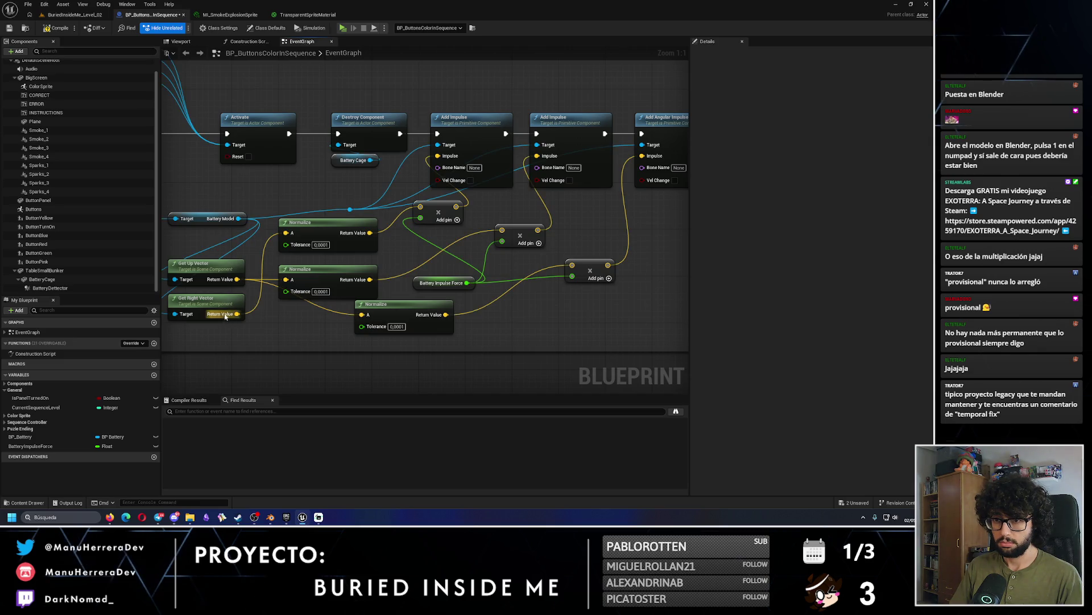
left_click_drag(219, 304, 218, 247)
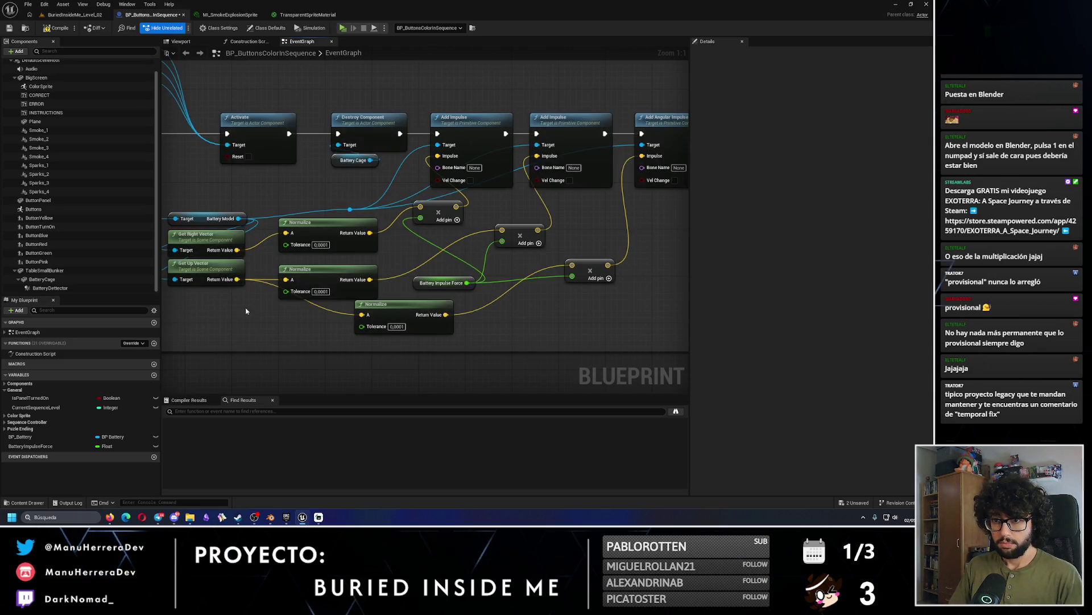
left_click(204, 276, "shift")
mouse_move(294, 314)
left_mouse_down()
mouse_move(263, 334)
mouse_move(246, 318)
left_mouse_up()
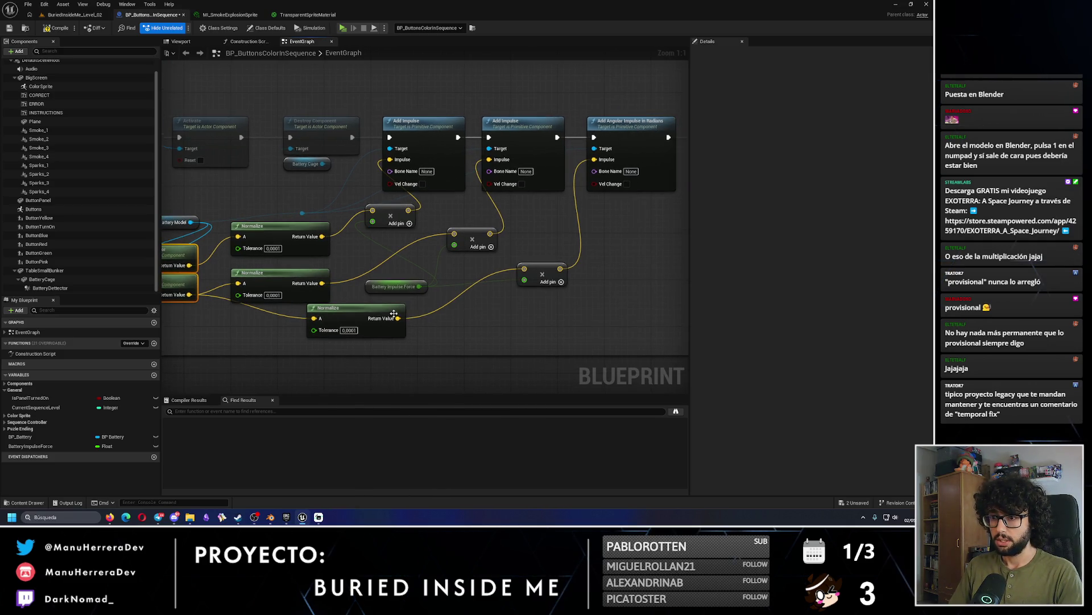
mouse_move(343, 314)
left_mouse_down()
mouse_move(271, 310)
mouse_move(268, 323)
left_mouse_up()
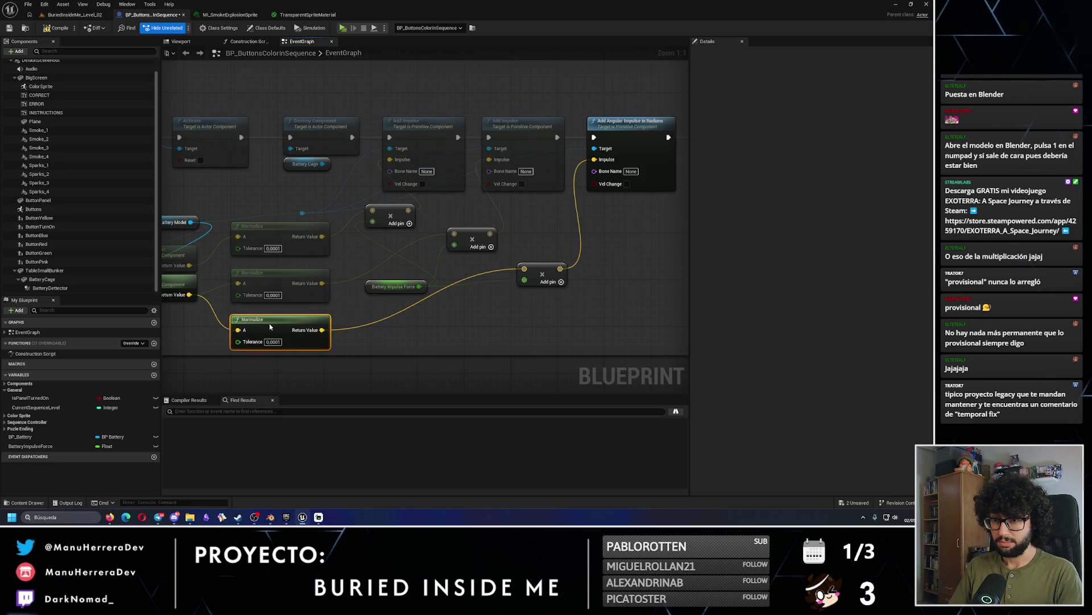
left_click(289, 312)
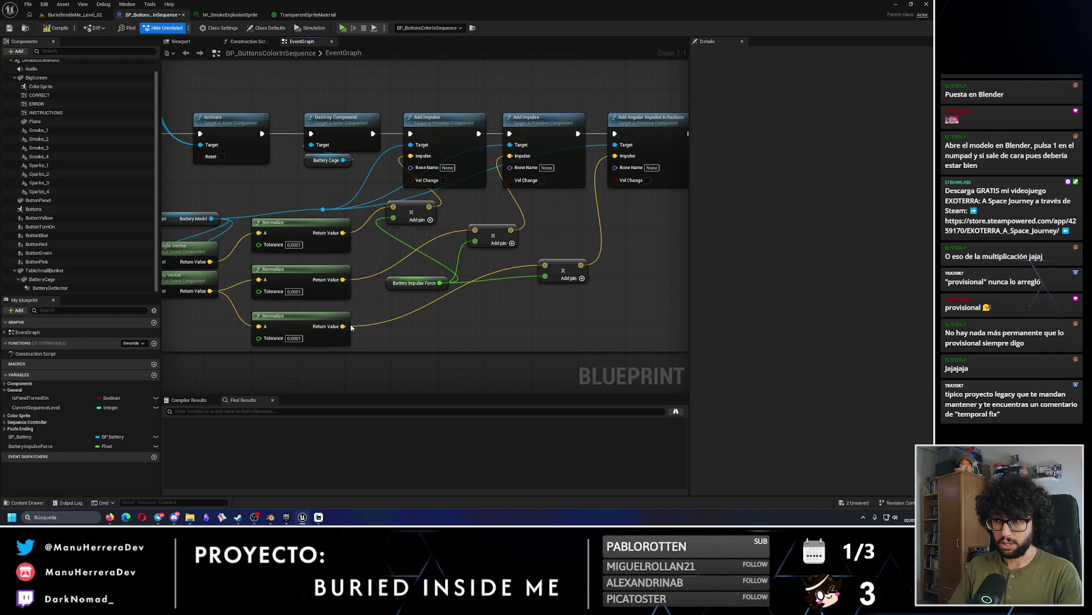
left_click(306, 320)
key("Delete")
left_click_drag(343, 279, 544, 265)
left_click_drag(308, 283, 308, 276)
left_click(400, 333)
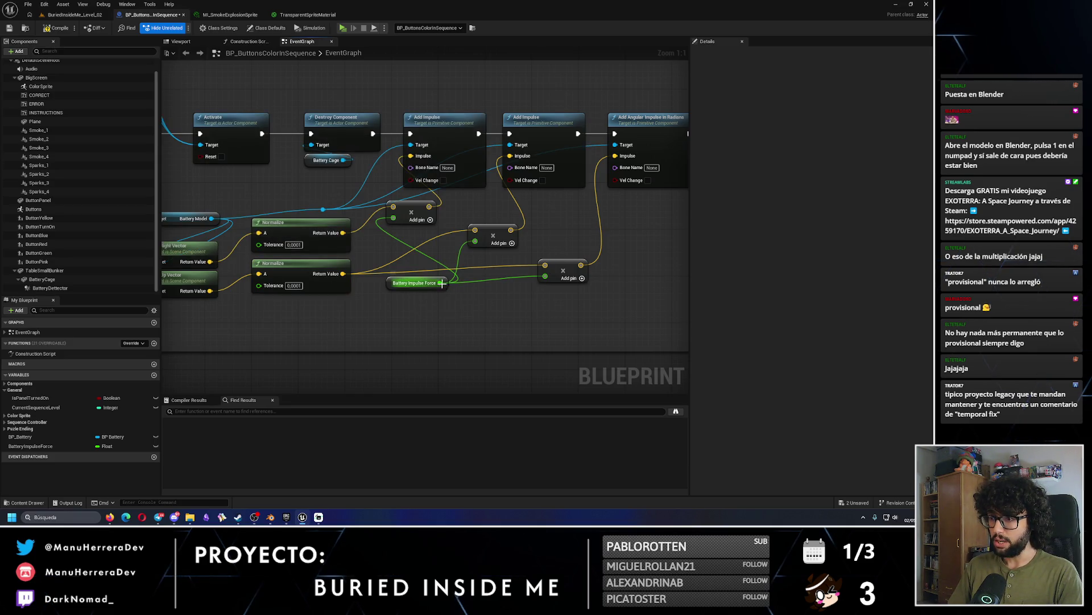
Add a Multiply from Battery Impulse Force and wire its result into the lower sum input.
left_click_drag(442, 283, 479, 316)
type("mul")
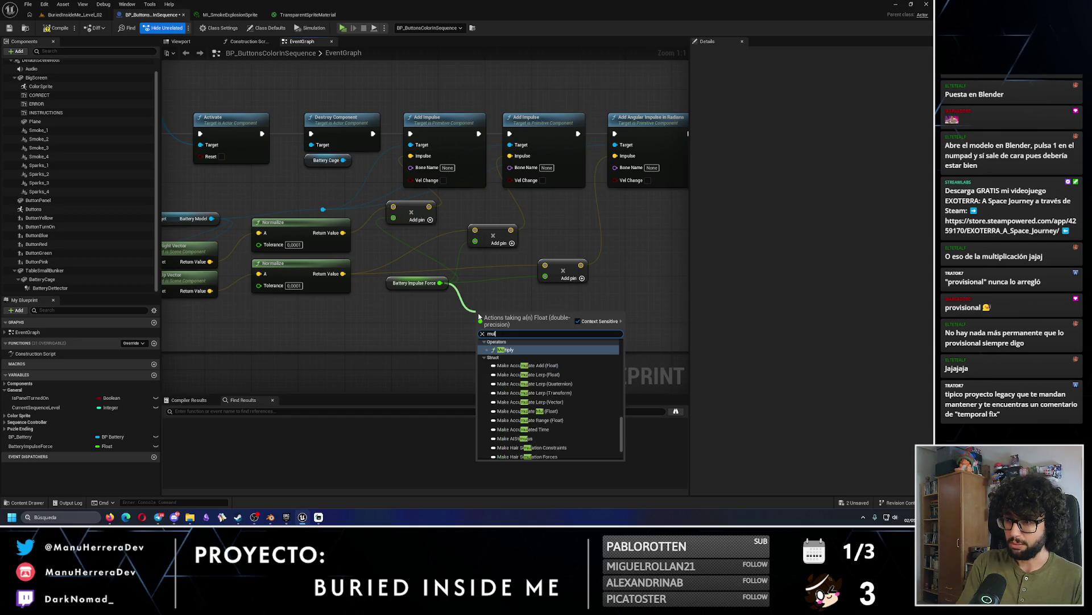
key("Return")
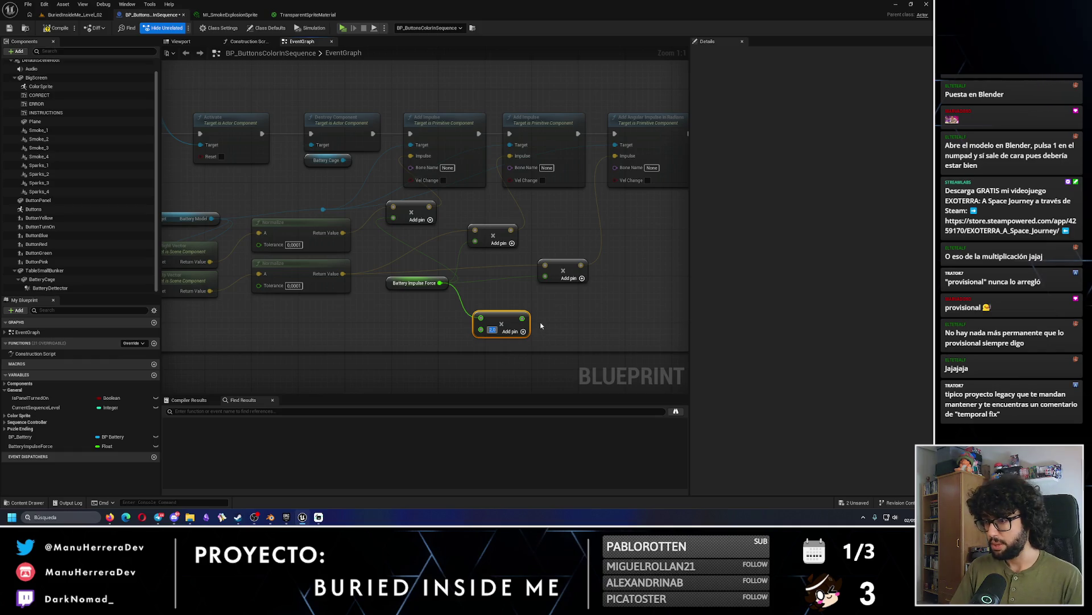
mouse_move(523, 318)
left_mouse_down()
mouse_move(569, 329)
mouse_move(545, 276)
left_mouse_up()
left_click(438, 297)
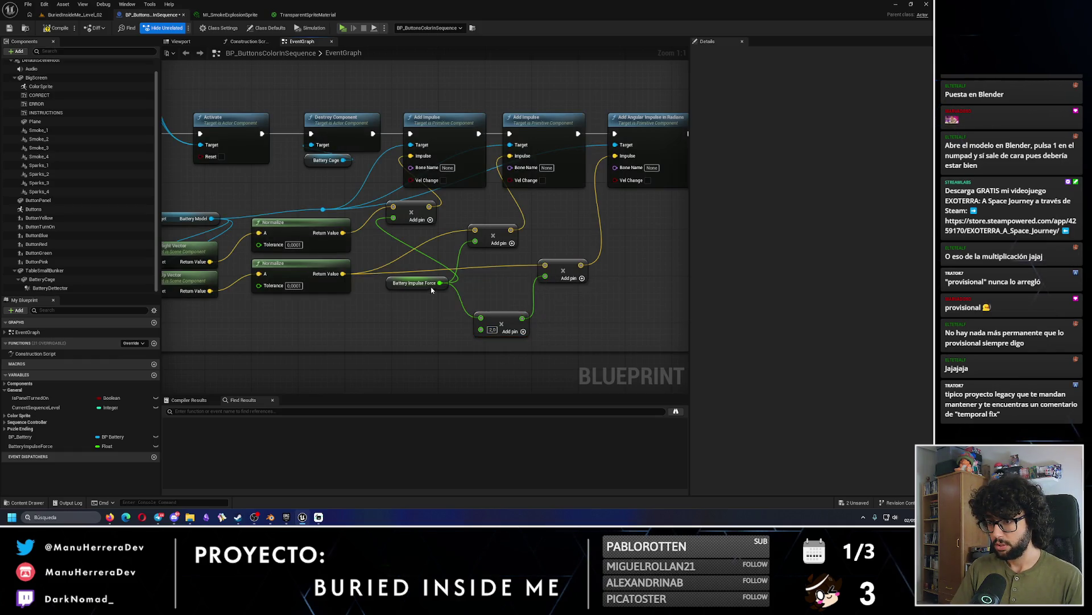
left_click_drag(424, 284, 395, 289)
left_click_drag(501, 320, 489, 302)
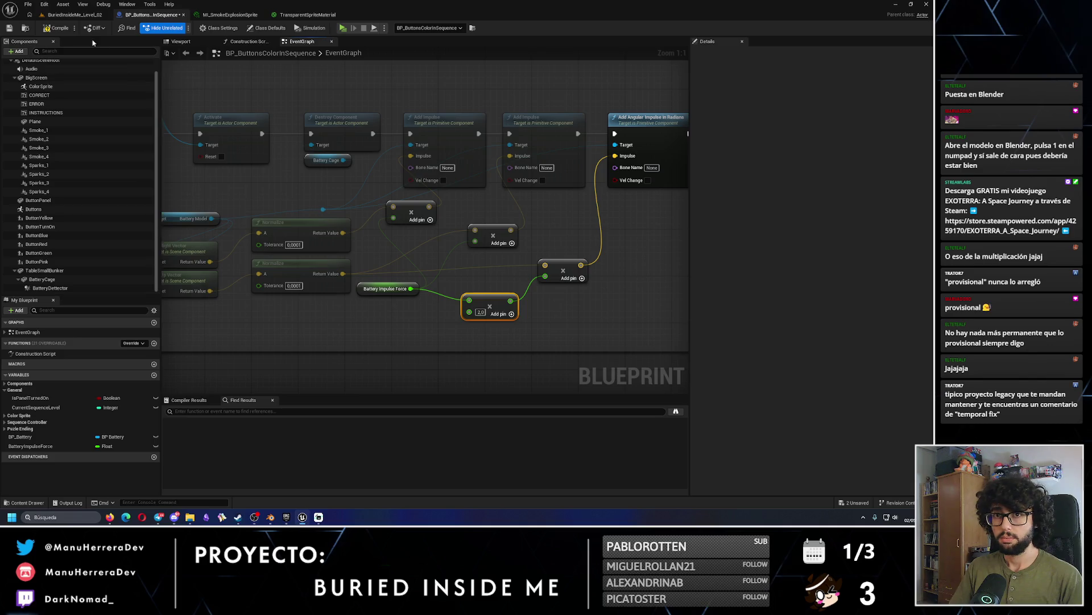
Compile and save the Blueprint, then return to the level editor.
left_click(56, 28)
left_click(8, 30)
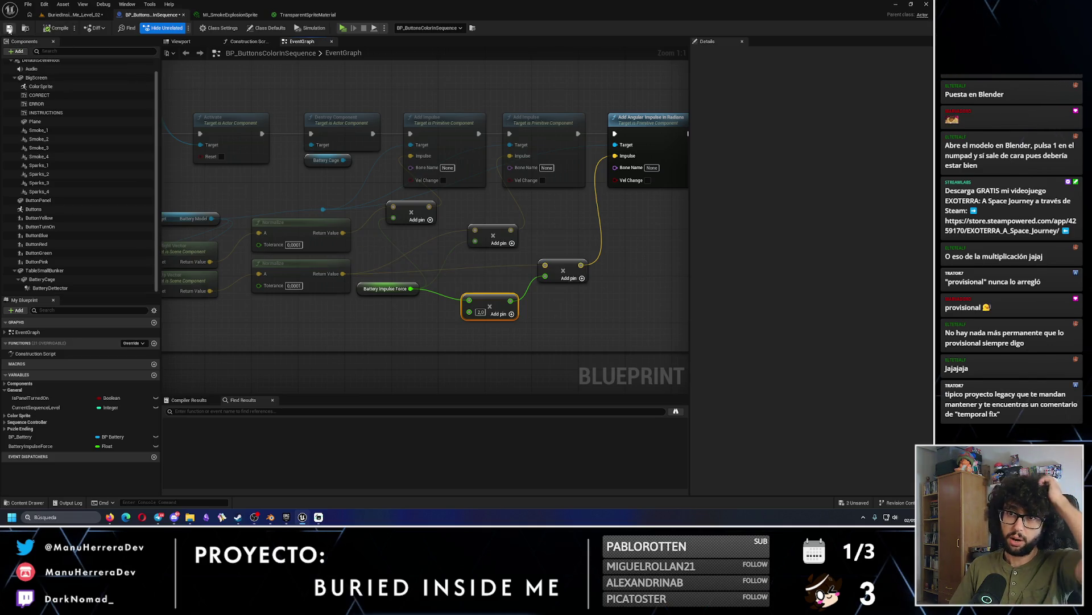
left_click(73, 15)
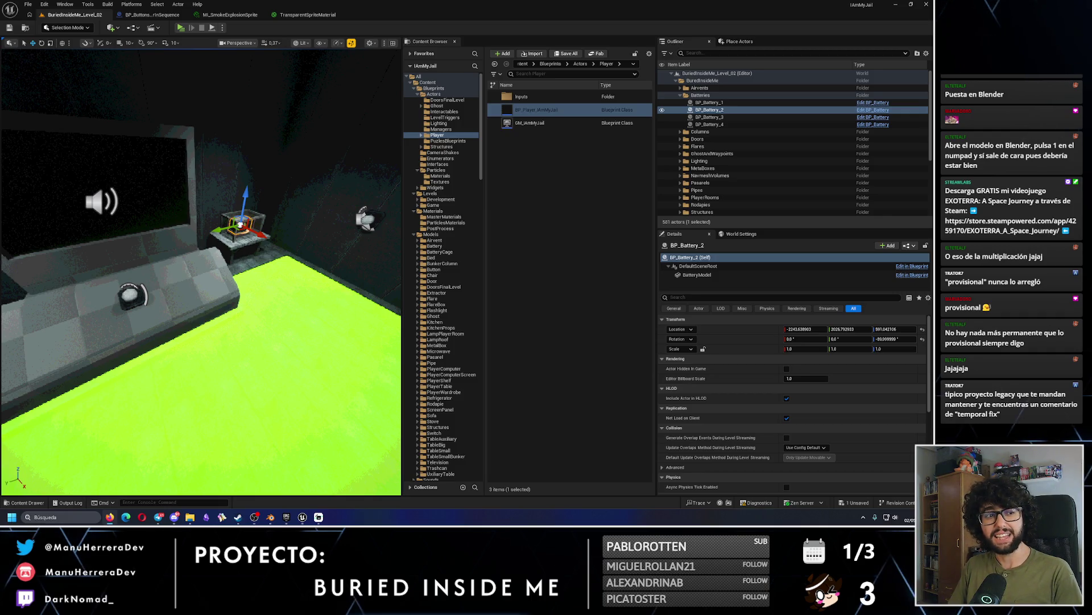
Alt+Tab to the browser showing the OpenGL first-person shooter engine YouTube stream.
key("alt+Tab")
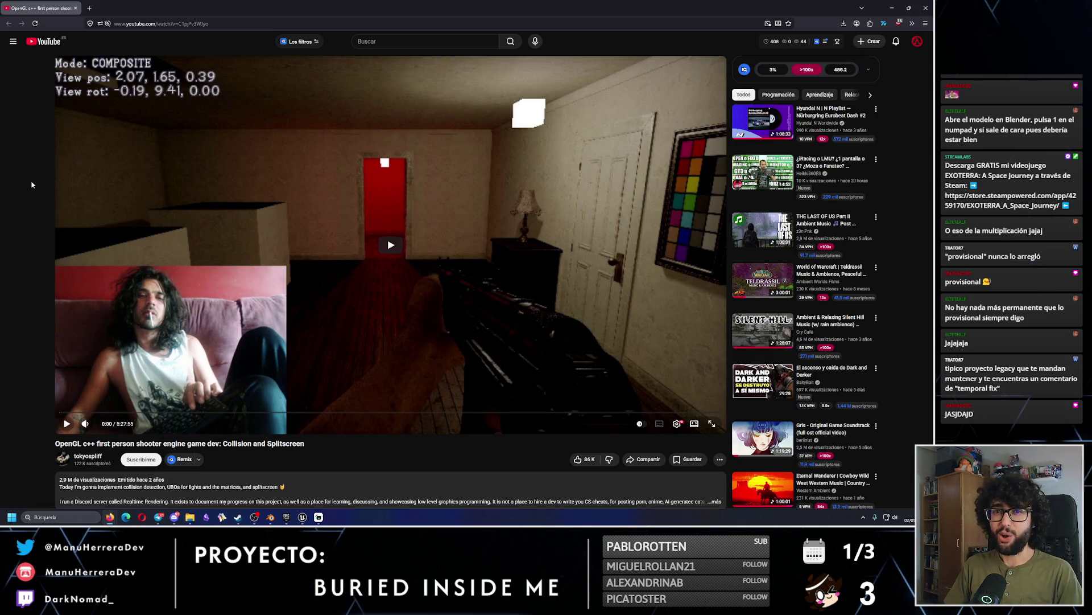
Play the stream and seek through it to the C++ code-editing part around 4:17, then pause.
left_click(263, 272)
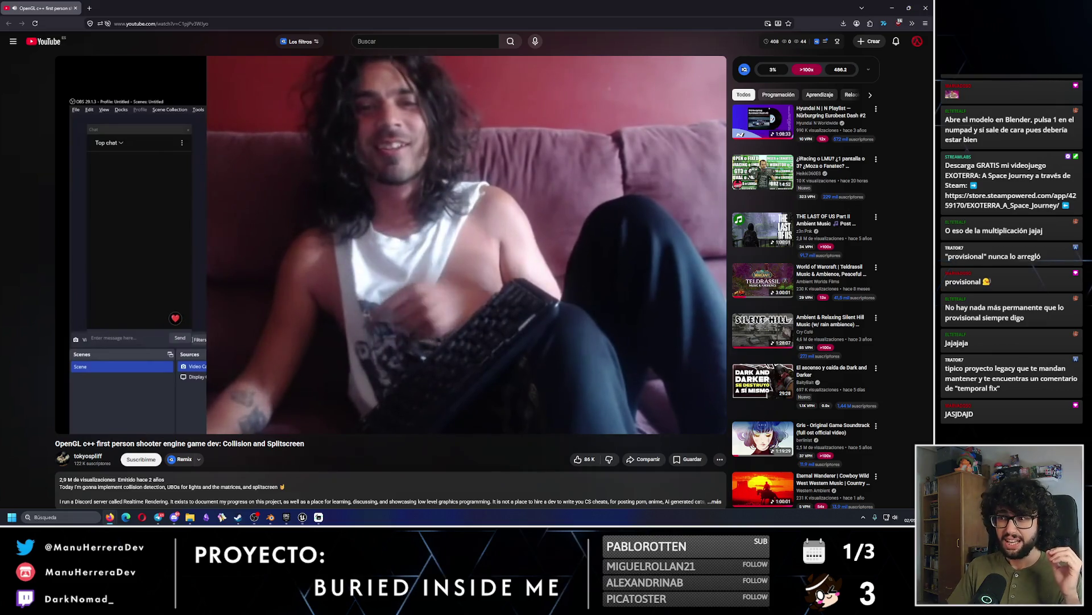
mouse_move(259, 290)
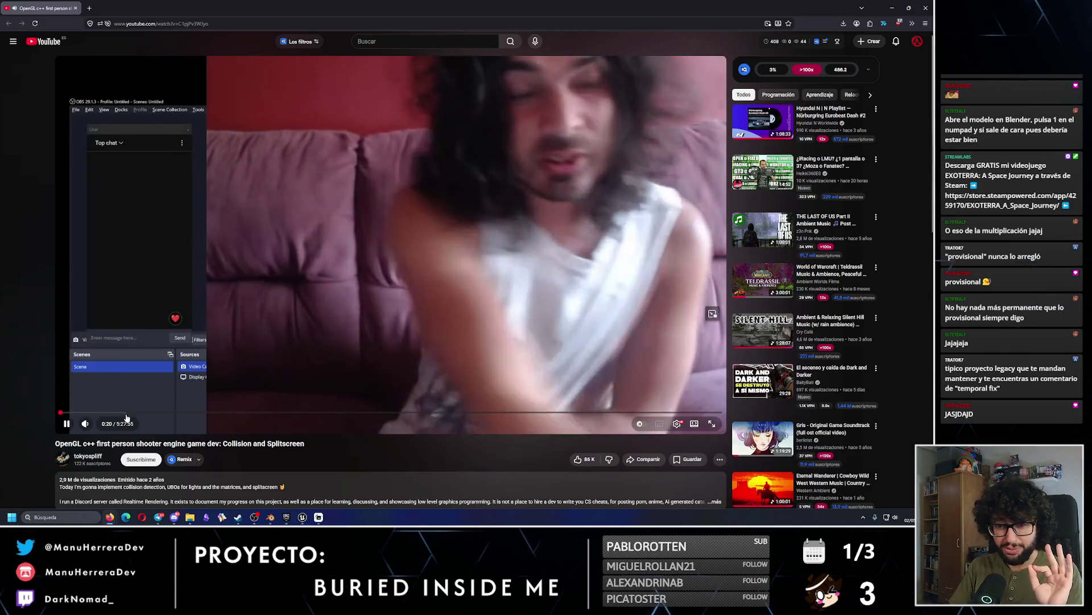
left_click(129, 412)
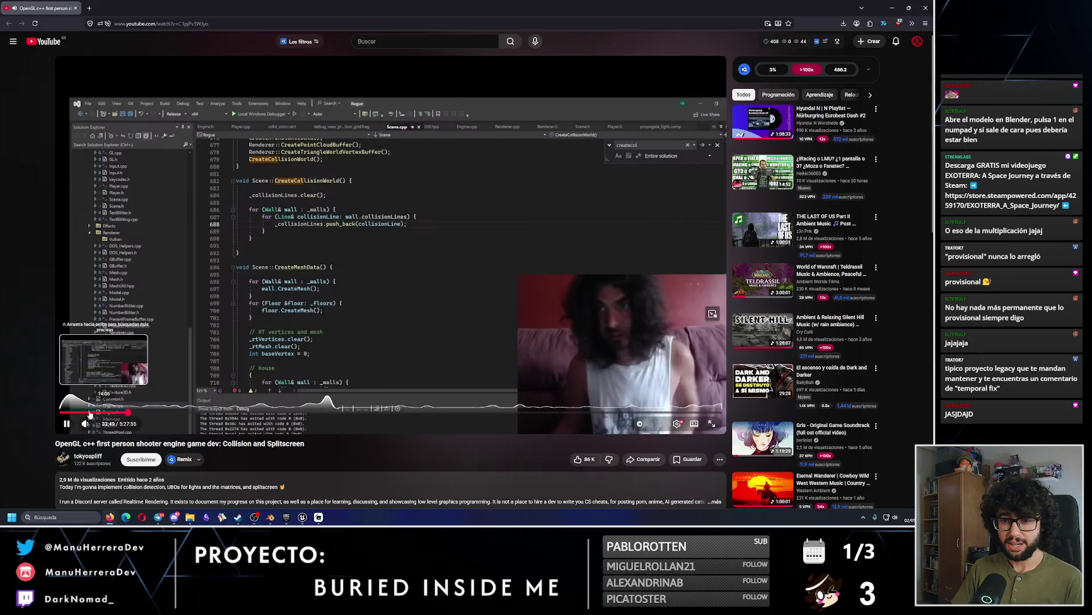
left_click(89, 413)
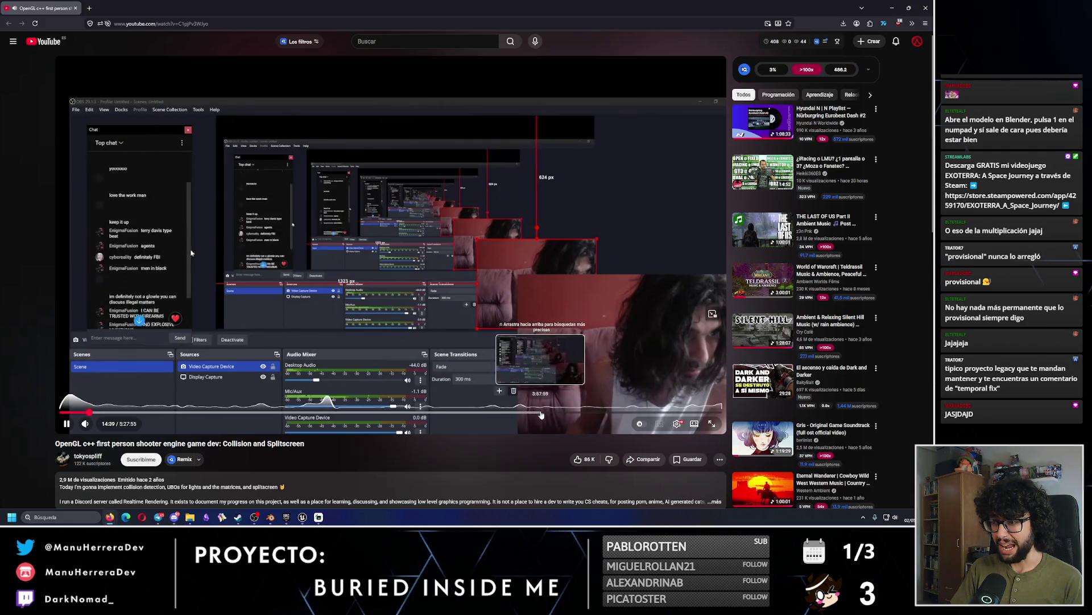
left_click(541, 413)
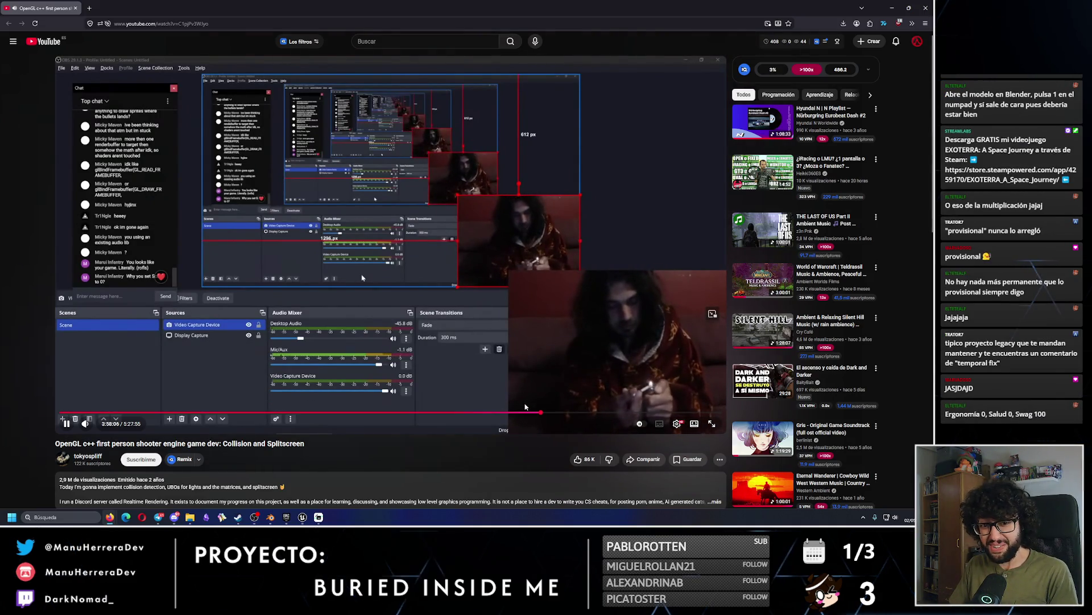
left_click(580, 413)
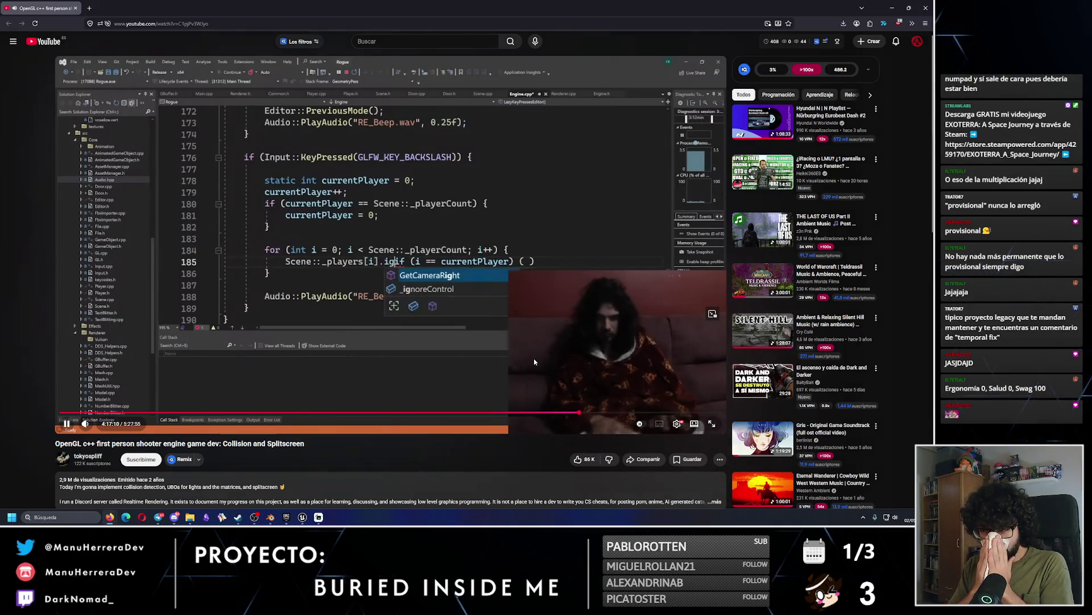
left_click(408, 288)
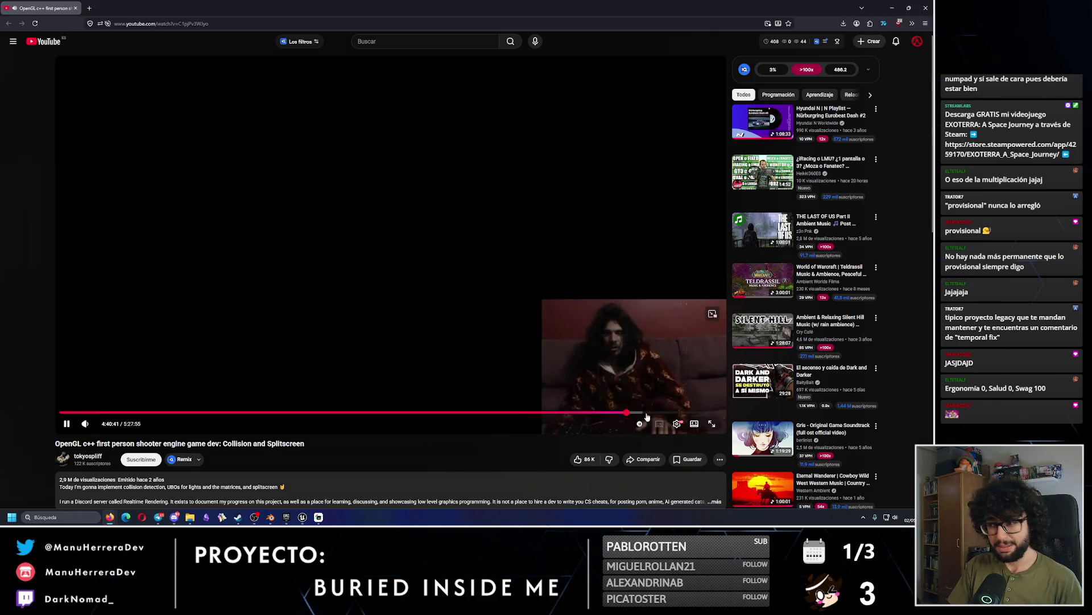
Scrub forward to the 4:40 game scene, then jump back to about 2:49 with the red door.
left_click_drag(648, 412, 605, 421)
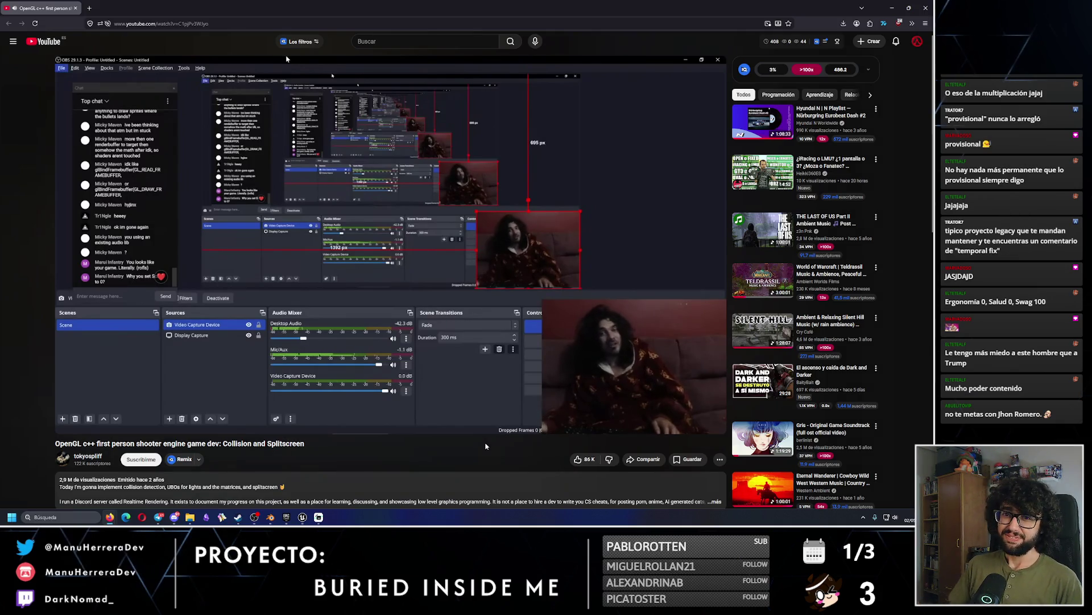
mouse_move(636, 334)
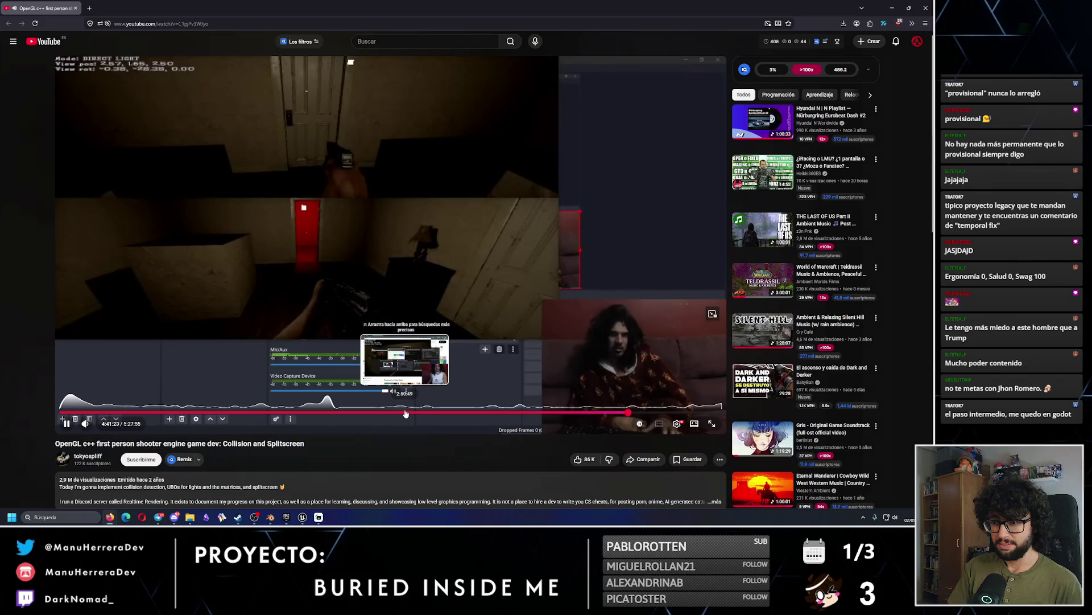
left_click(402, 413)
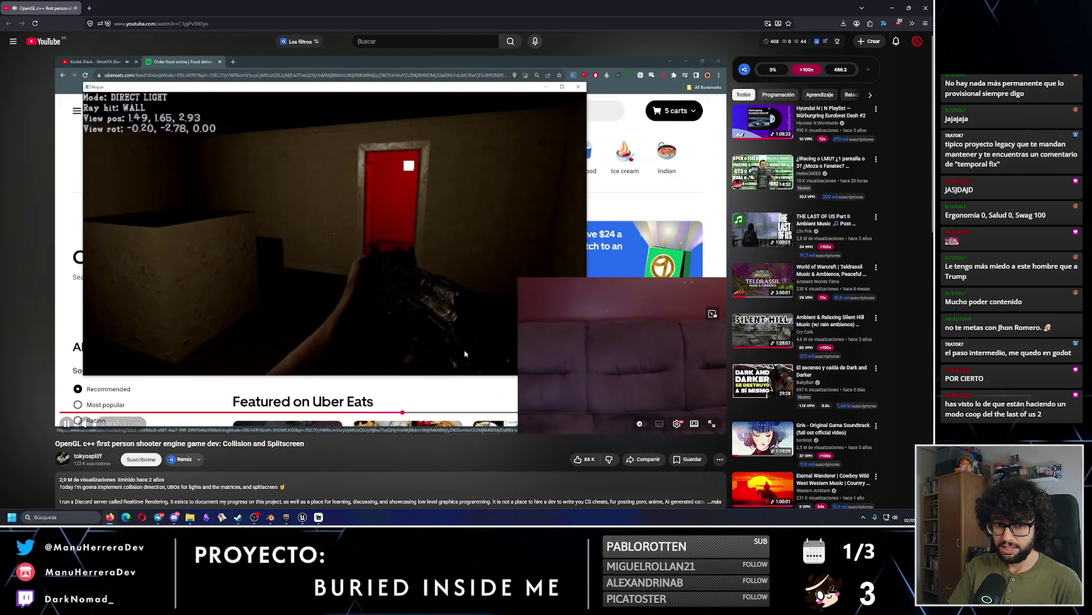
Pause the video and scroll down into the stream's comment section.
left_click(357, 336)
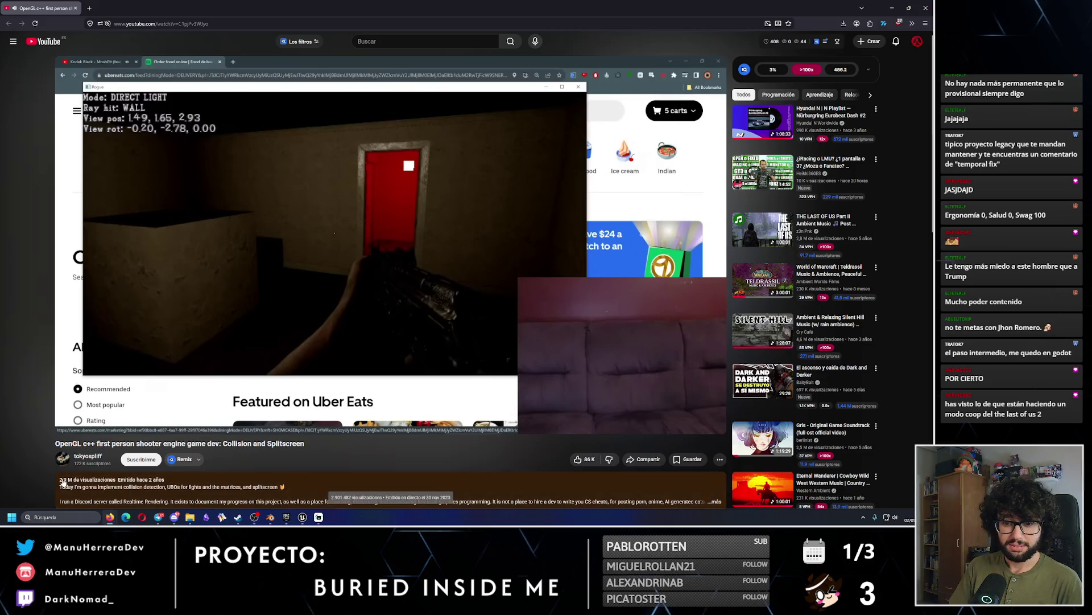
scroll(62, 481, "down", 2)
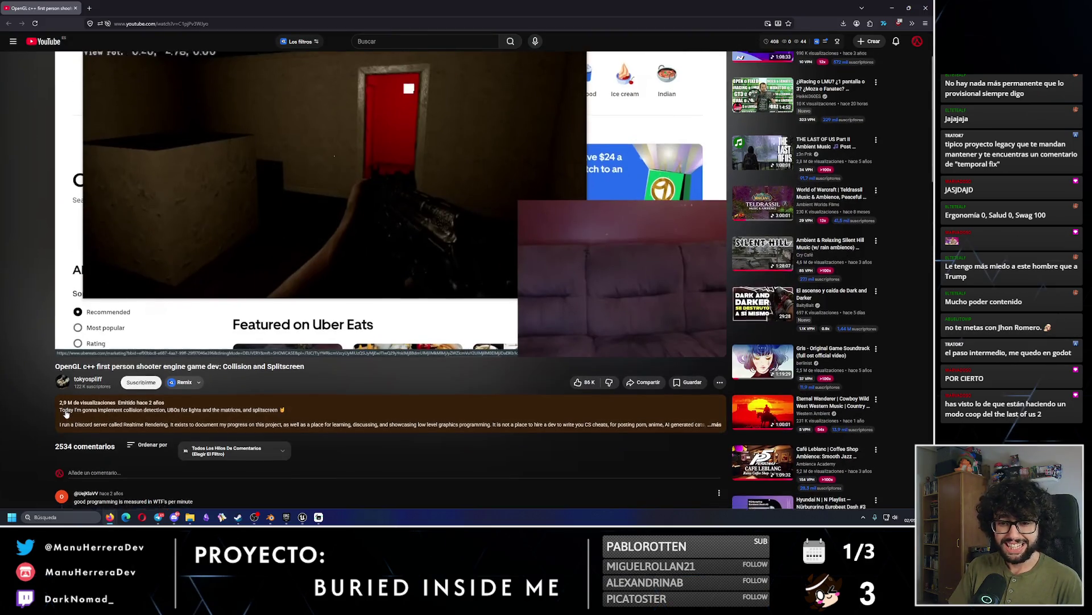
scroll(65, 413, "down", 2)
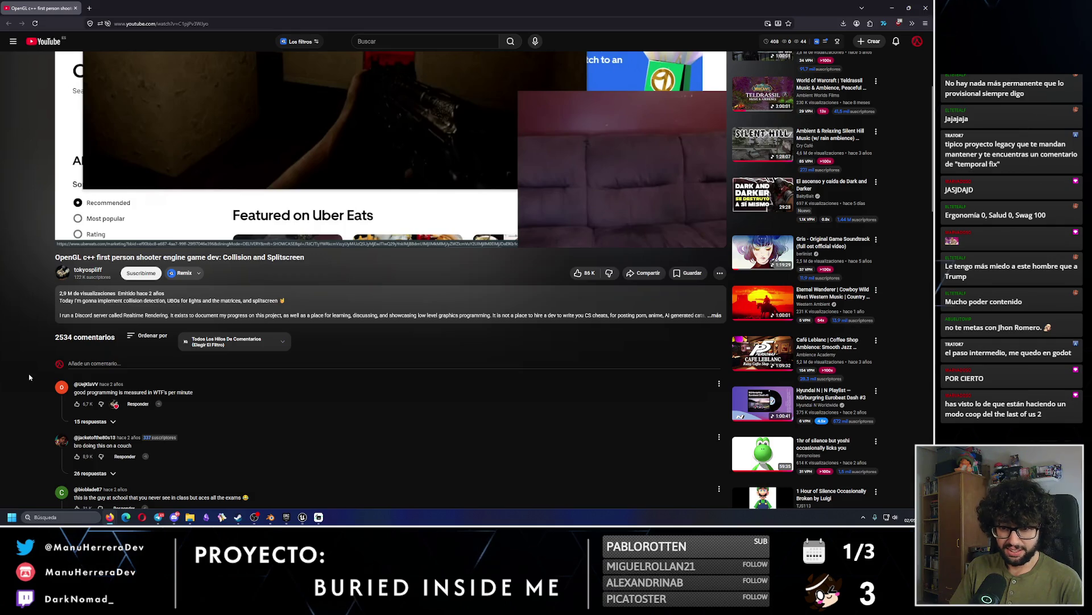
scroll(82, 334, "down", 2)
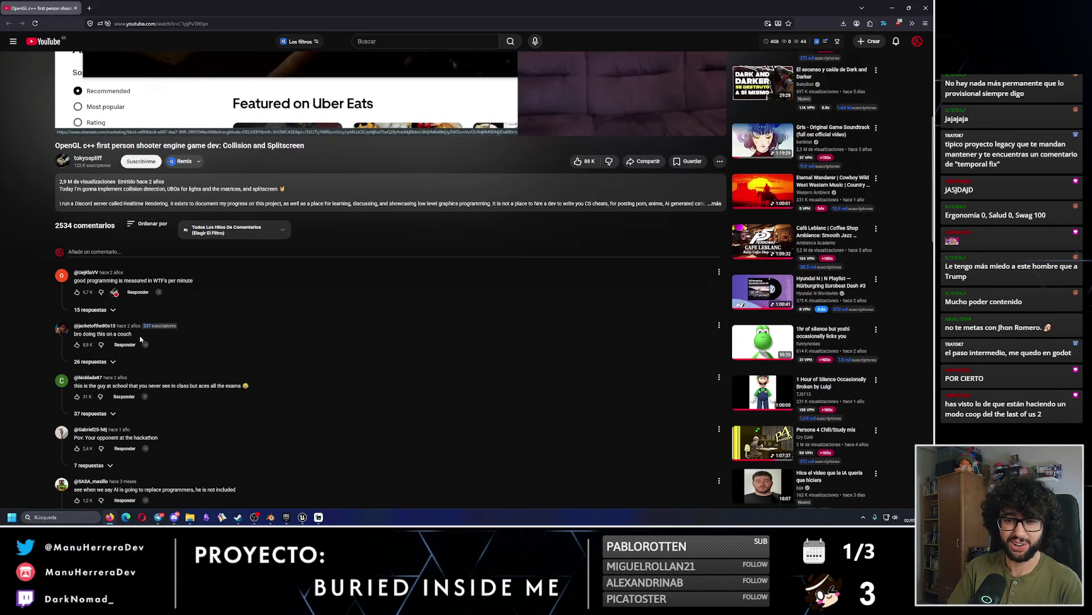
scroll(153, 428, "down", 1)
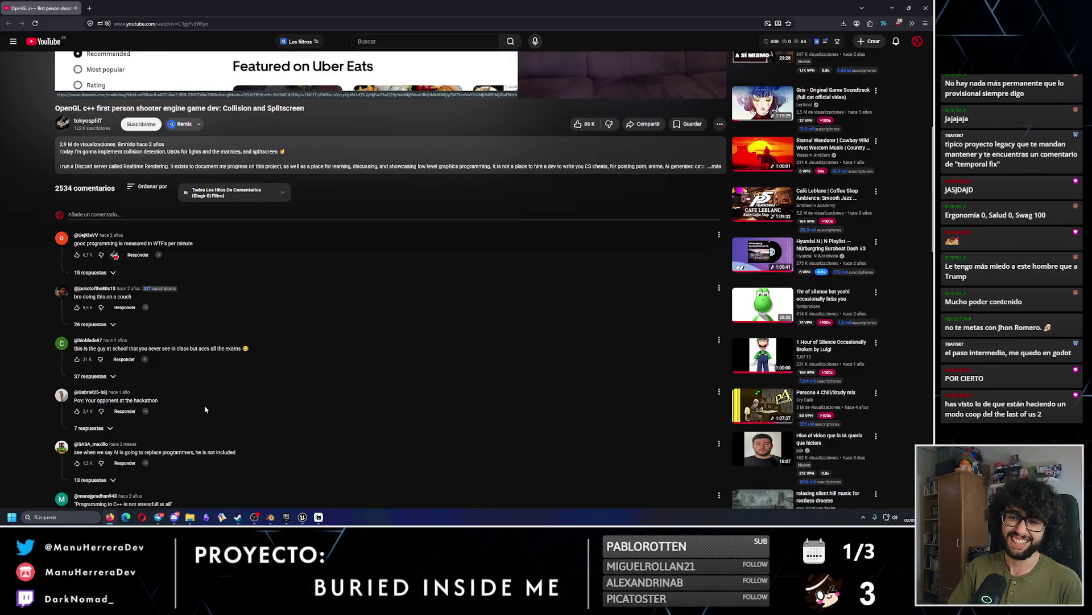
scroll(206, 411, "down", 2)
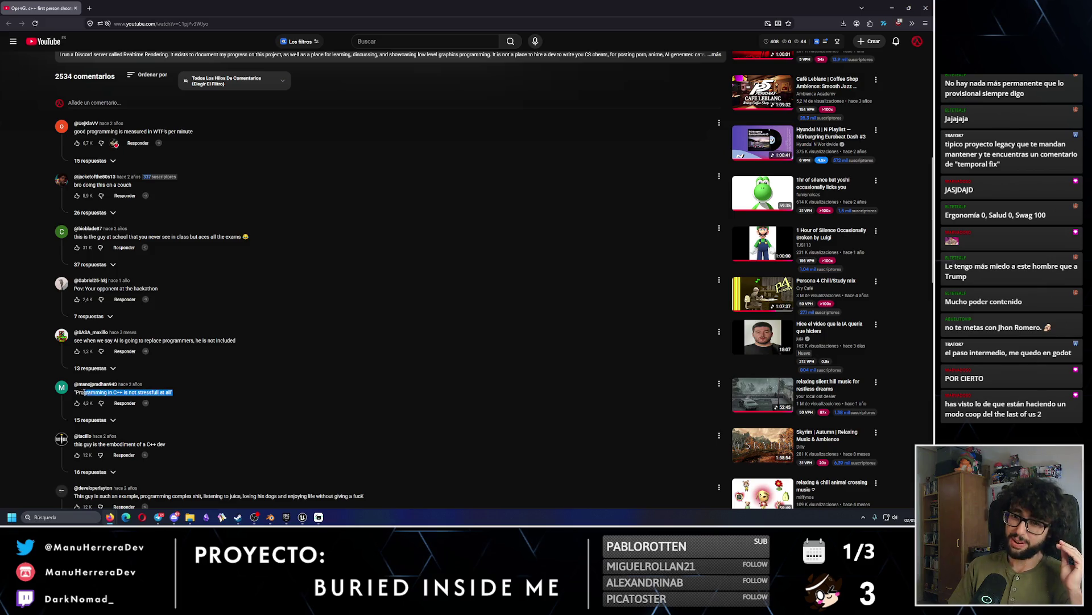
Highlight the 'bro uses Cigarettes++' and yellow-circle comments while reading further down the comments.
left_click(242, 420)
scroll(242, 421, "down", 2)
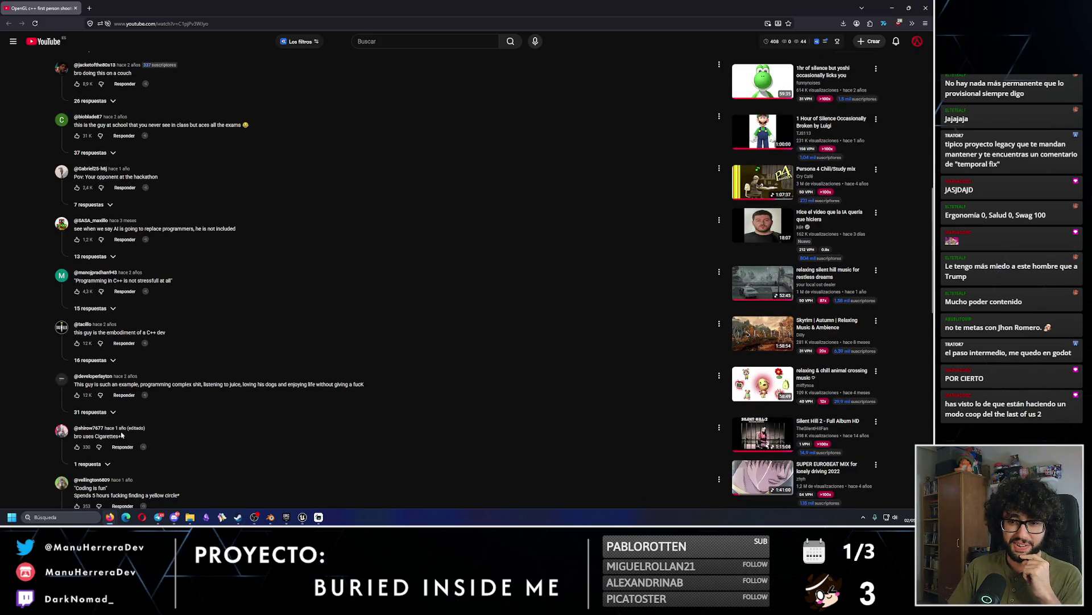
left_click_drag(83, 442, 73, 442)
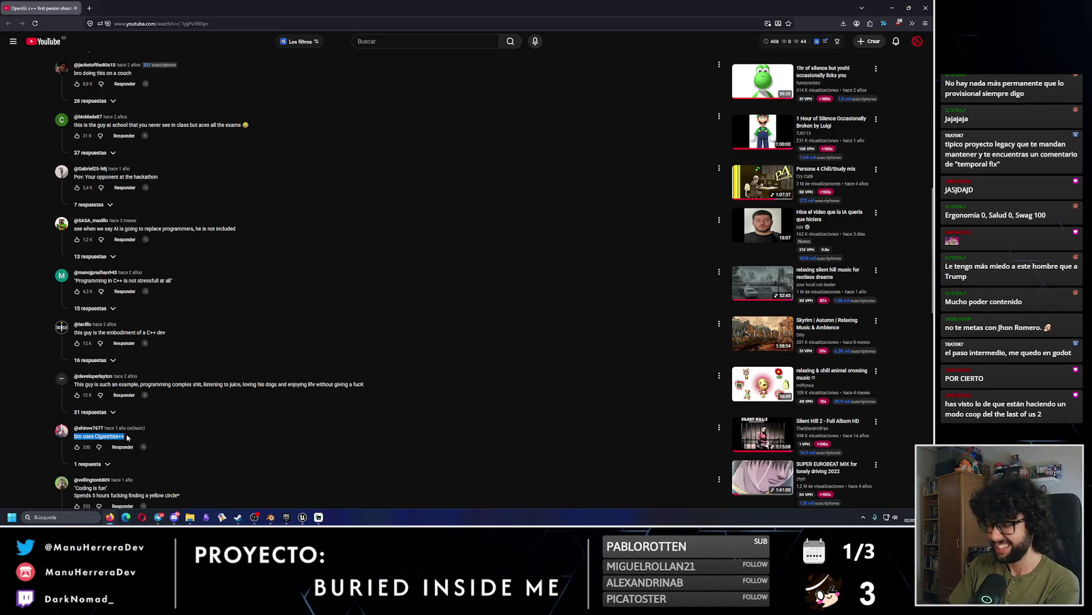
scroll(127, 437, "down", 2)
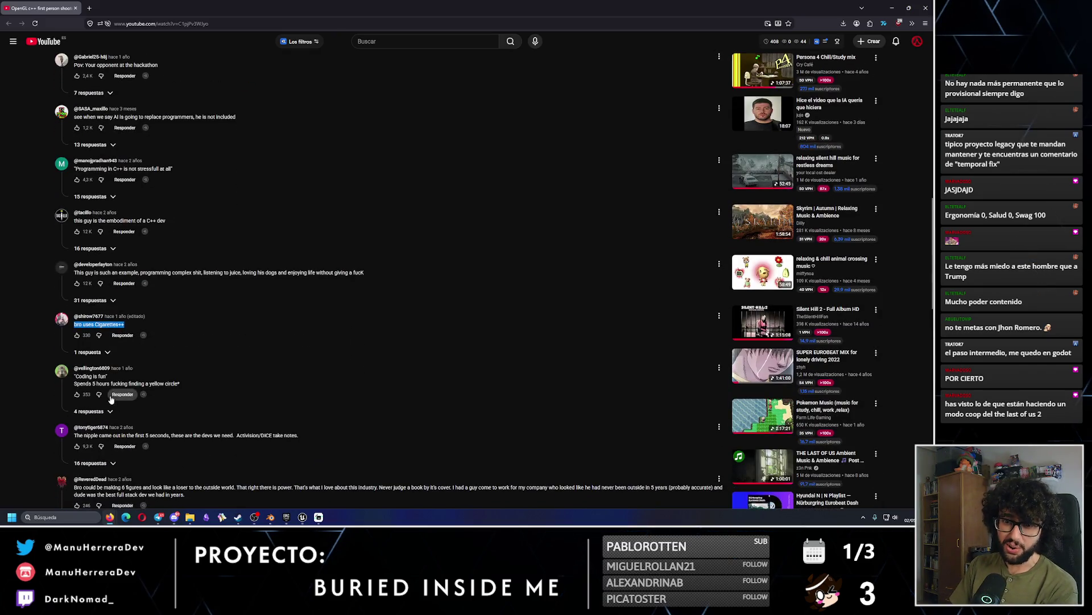
left_click_drag(181, 384, 87, 386)
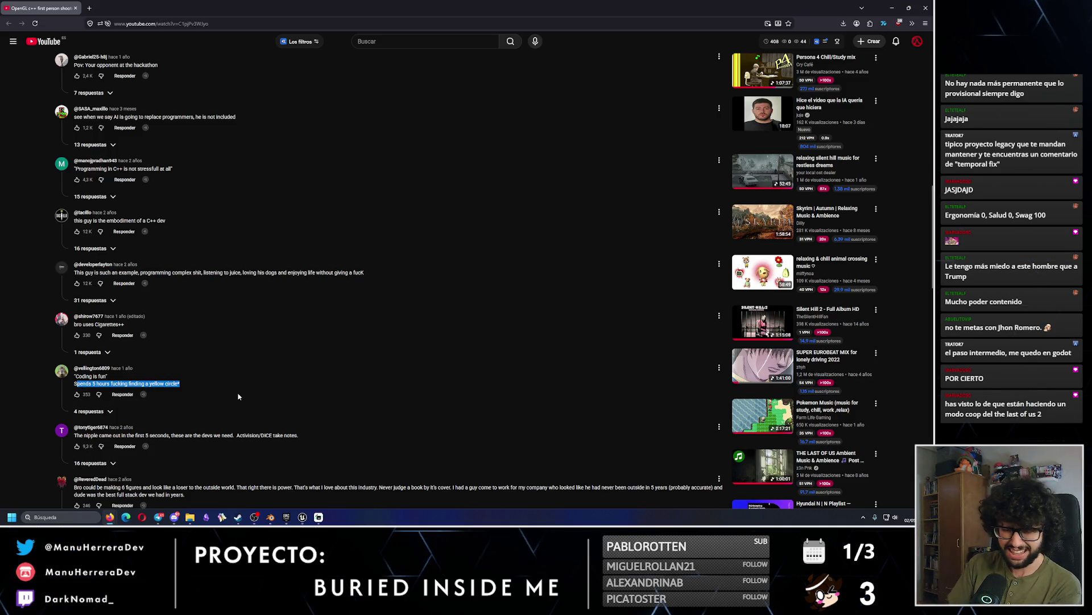
scroll(240, 396, "down", 3)
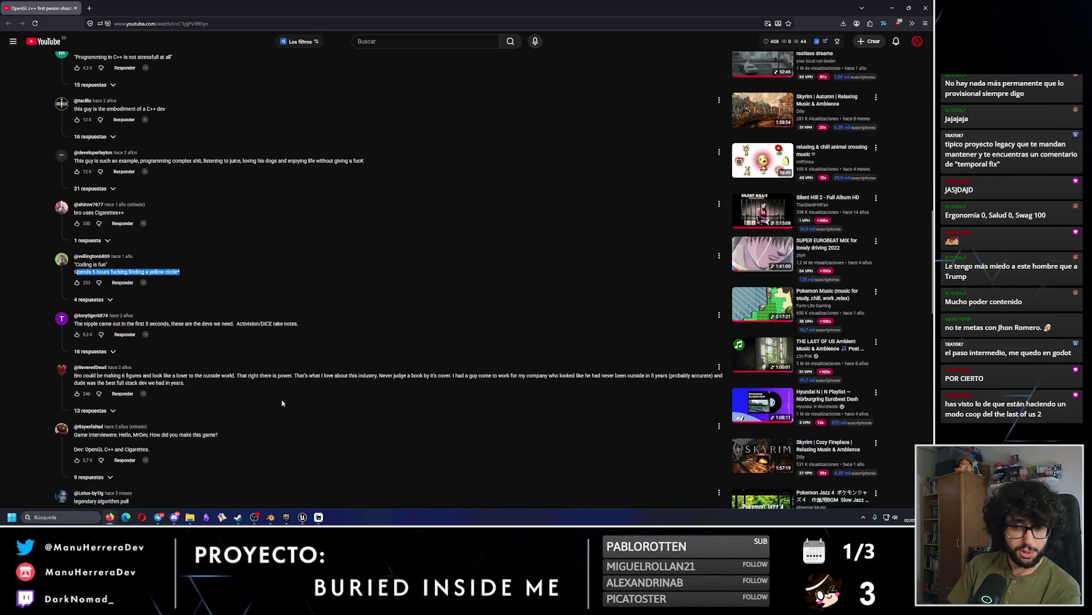
scroll(280, 403, "down", 1)
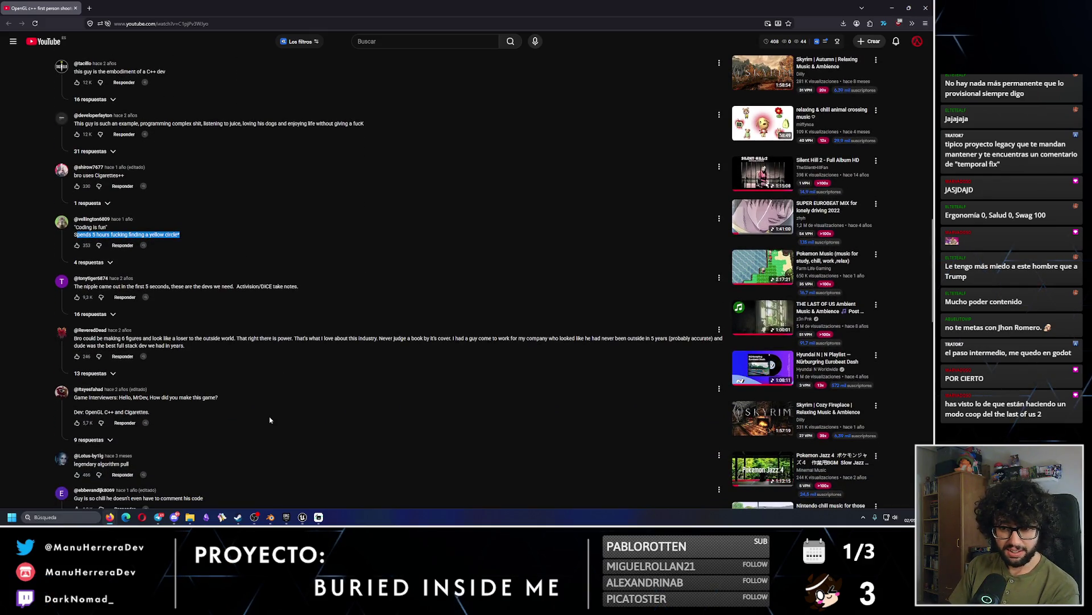
scroll(270, 420, "down", 2)
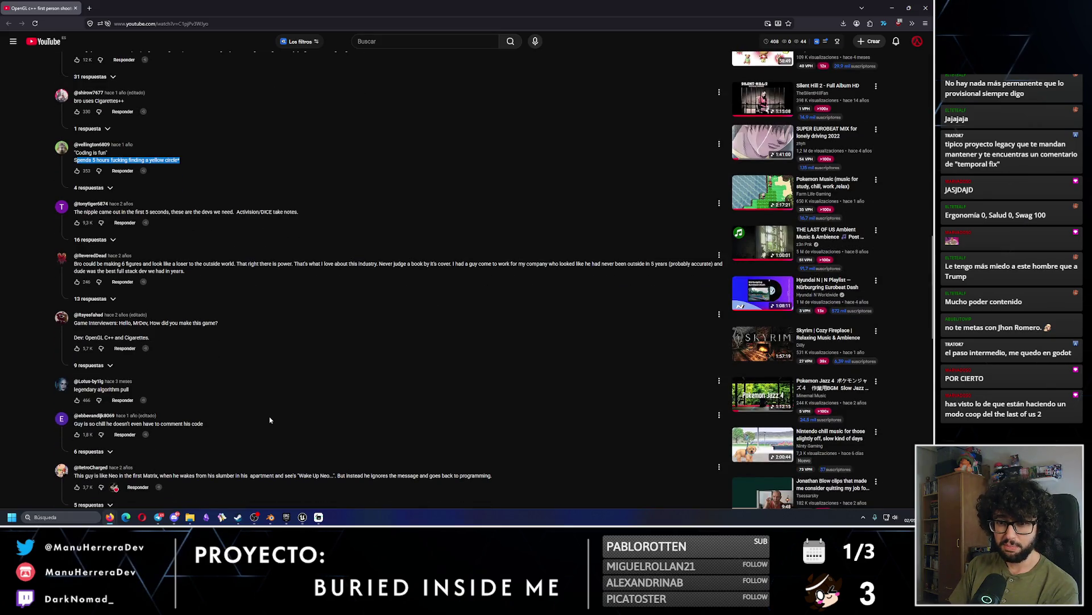
scroll(269, 420, "down", 2)
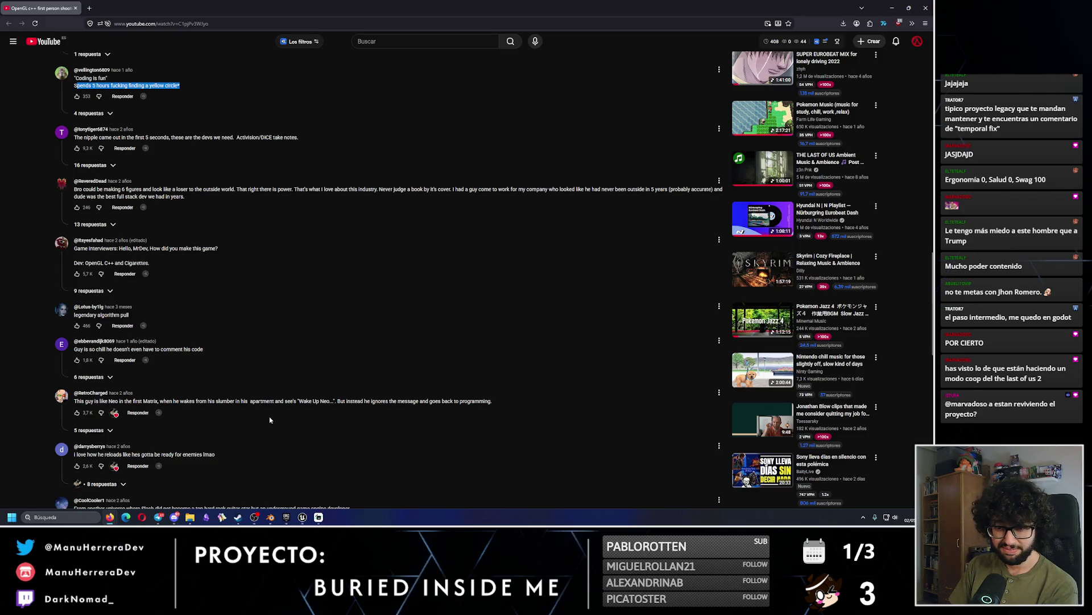
scroll(270, 420, "down", 3)
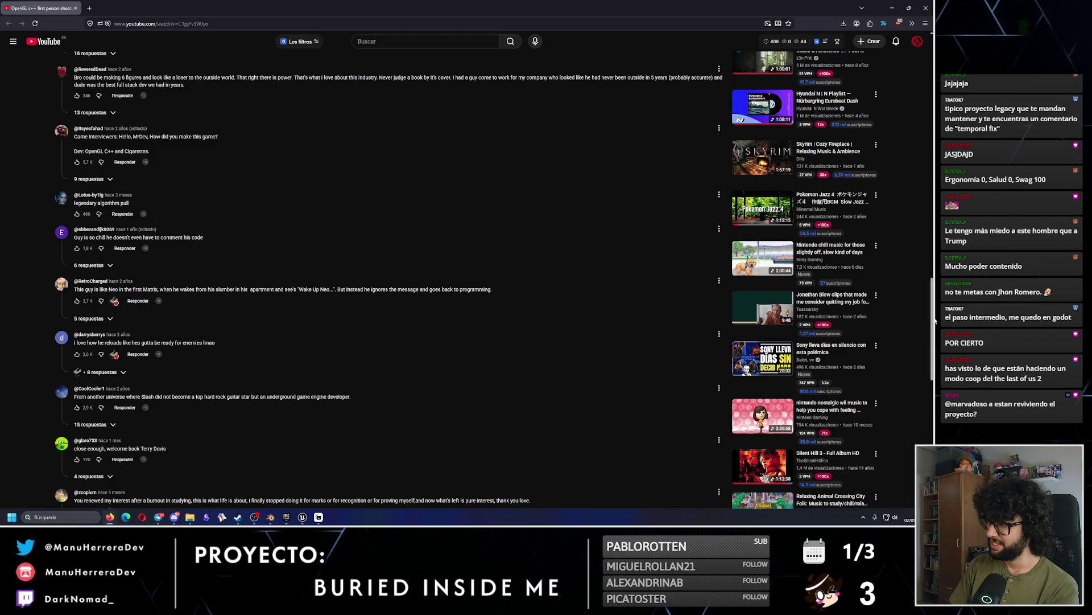
scroll(324, 339, "up", 20)
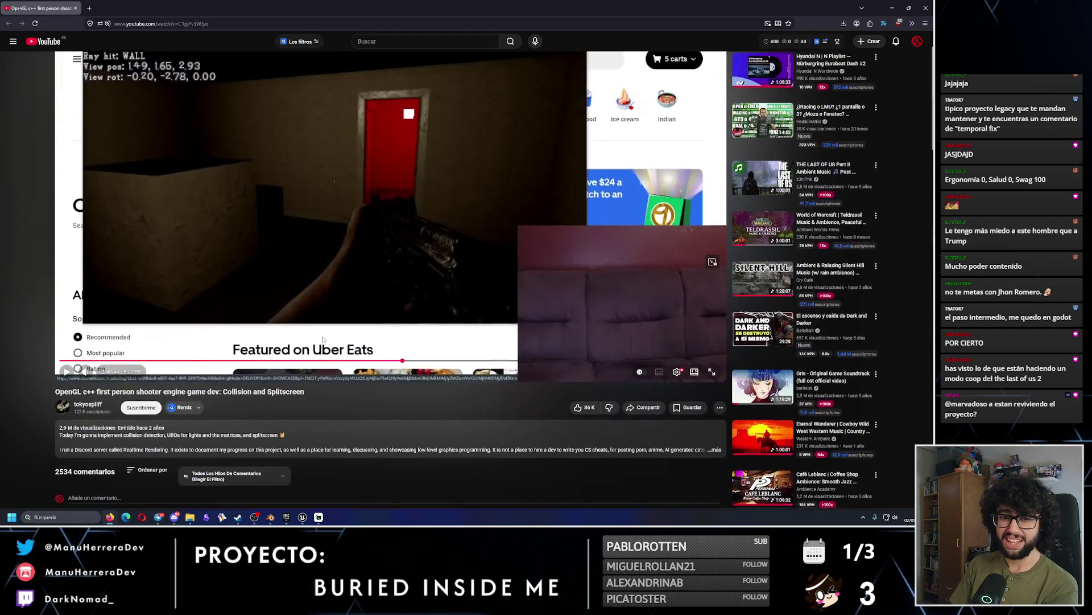
Pause the stream, skip ahead to the coding part at 3:05:38, and close the browser.
scroll(323, 339, "up", 2)
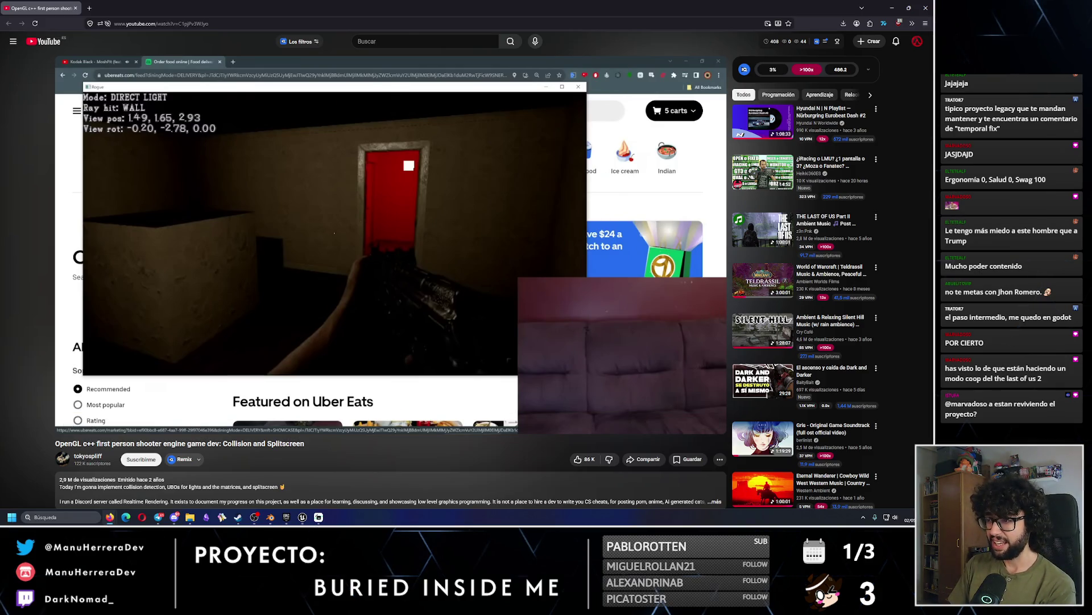
left_click(279, 375)
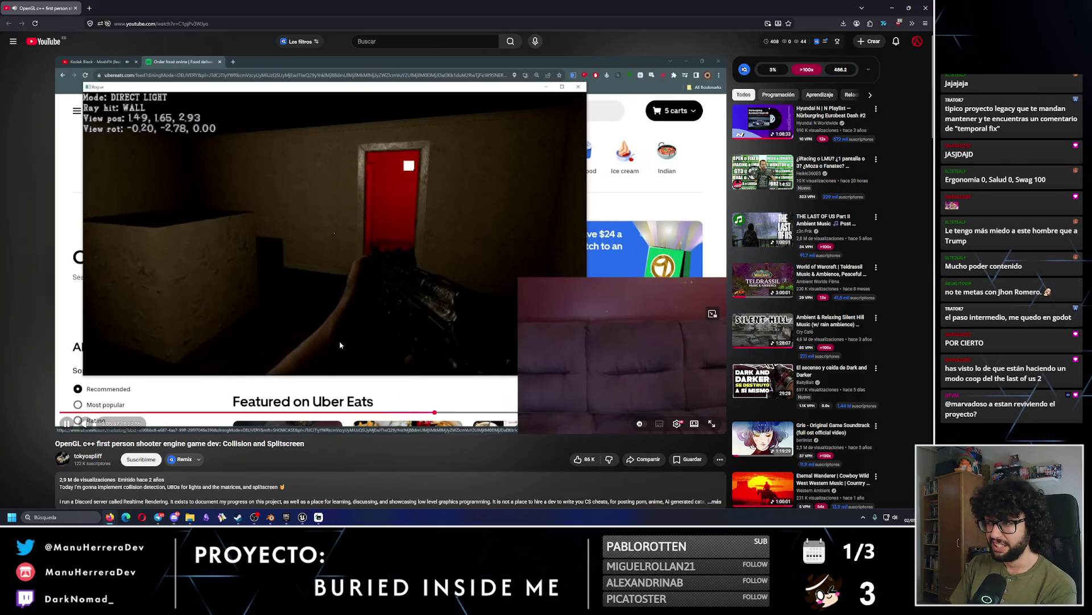
left_click(435, 412)
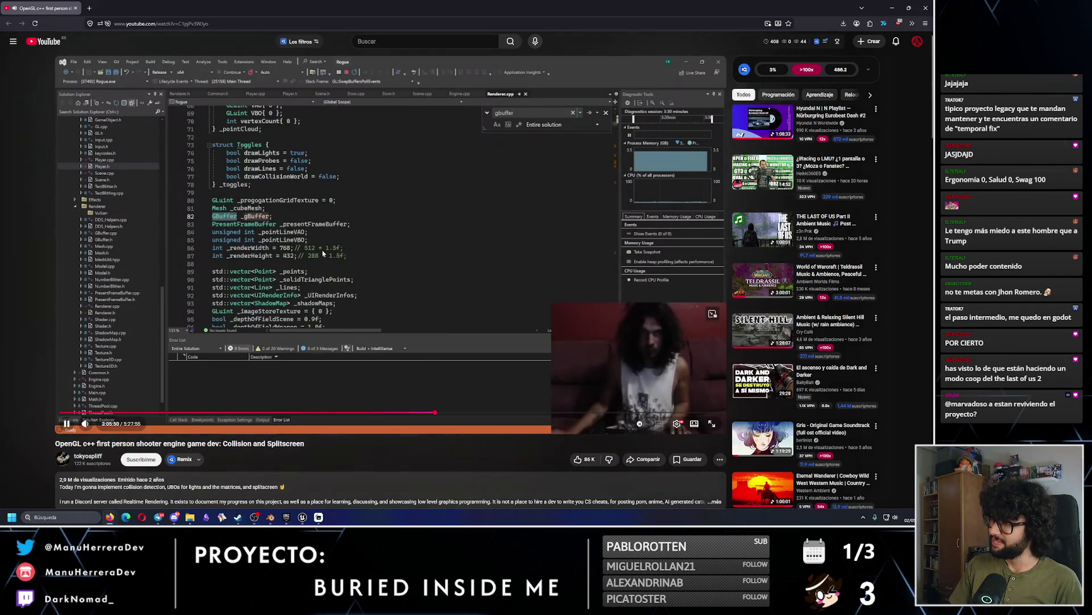
left_click(926, 8)
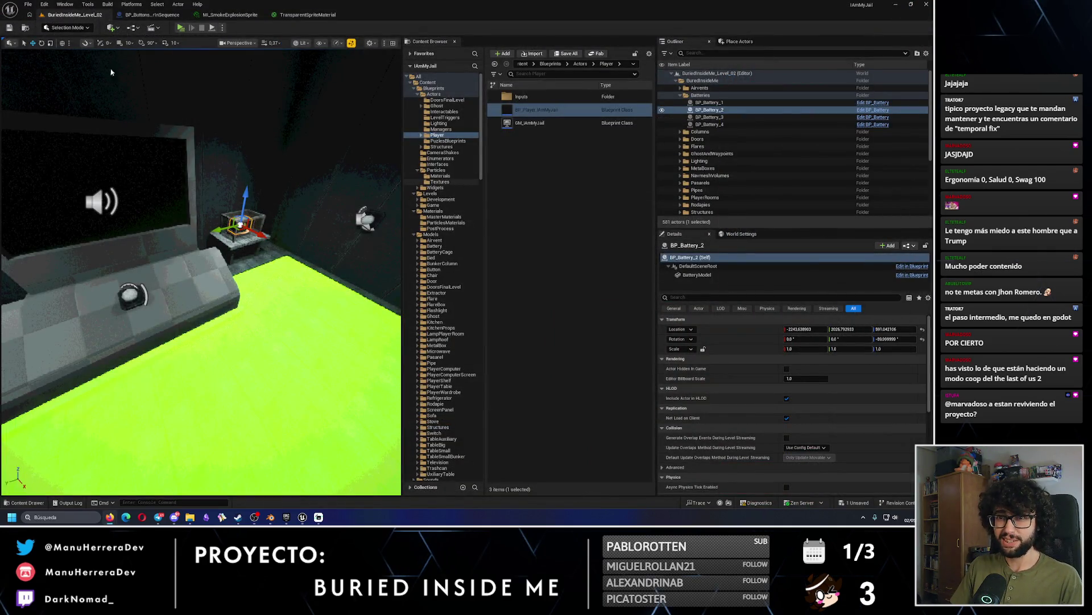
Playtest standalone, follow the colour sequence until the explosion frees the battery, then reopen BP_ButtonsColorInSequence.
key("alt+p")
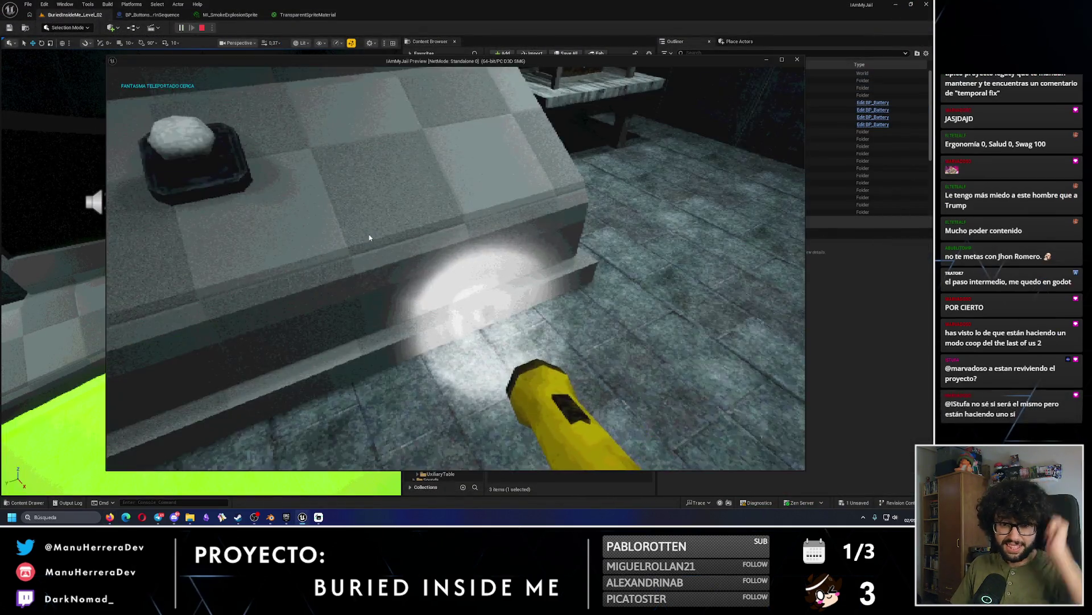
key("s")
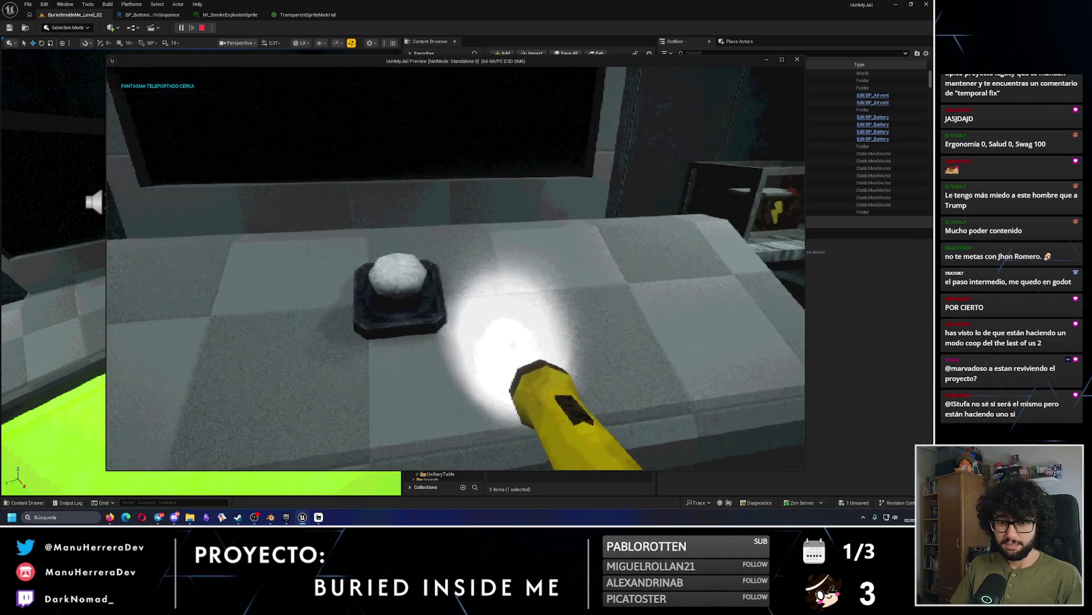
key("s")
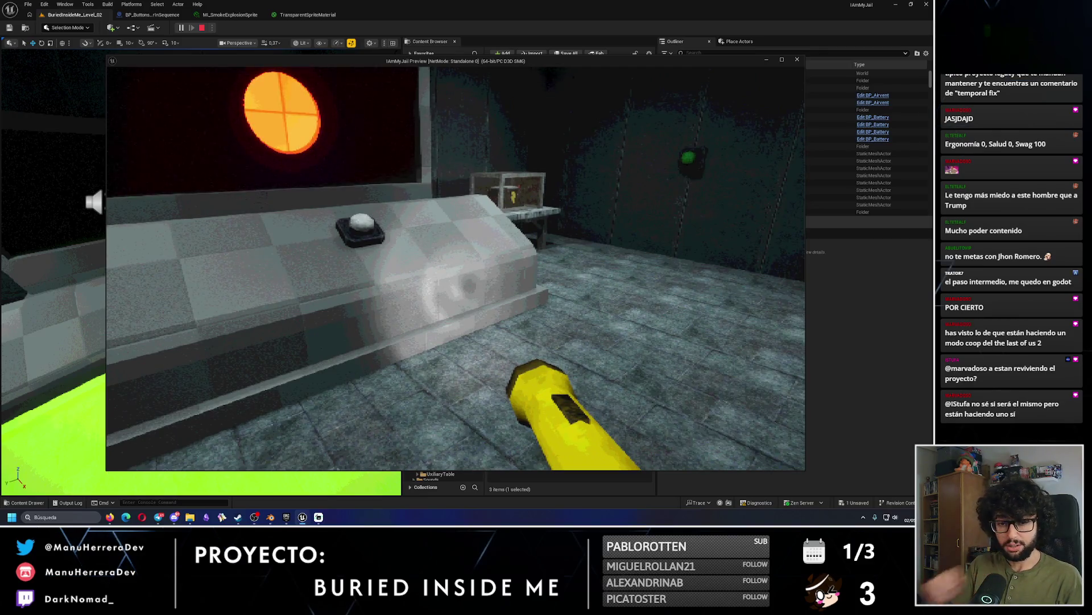
key("s")
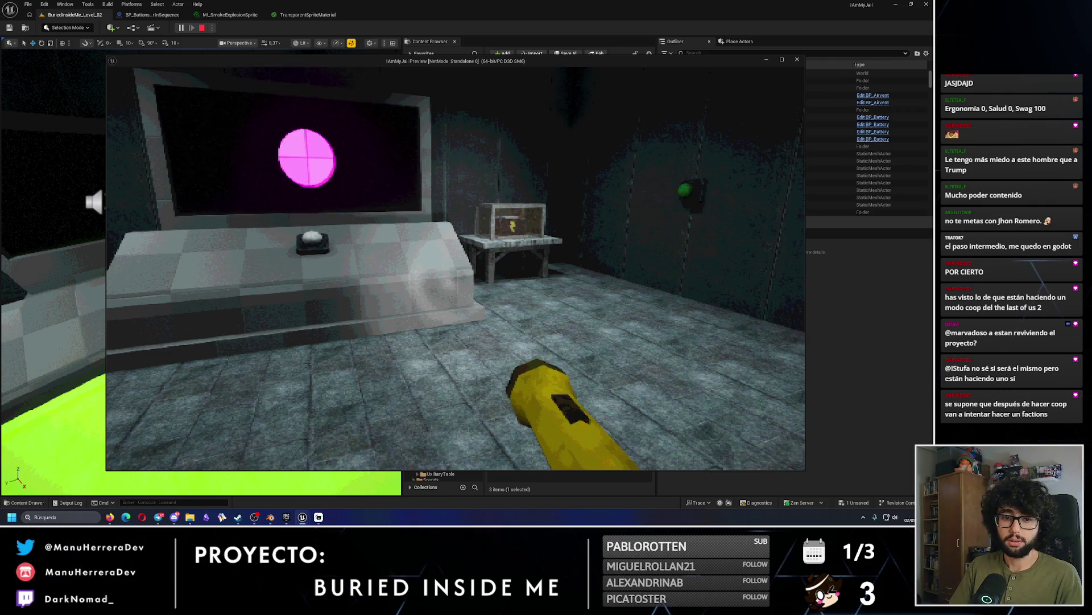
key("a")
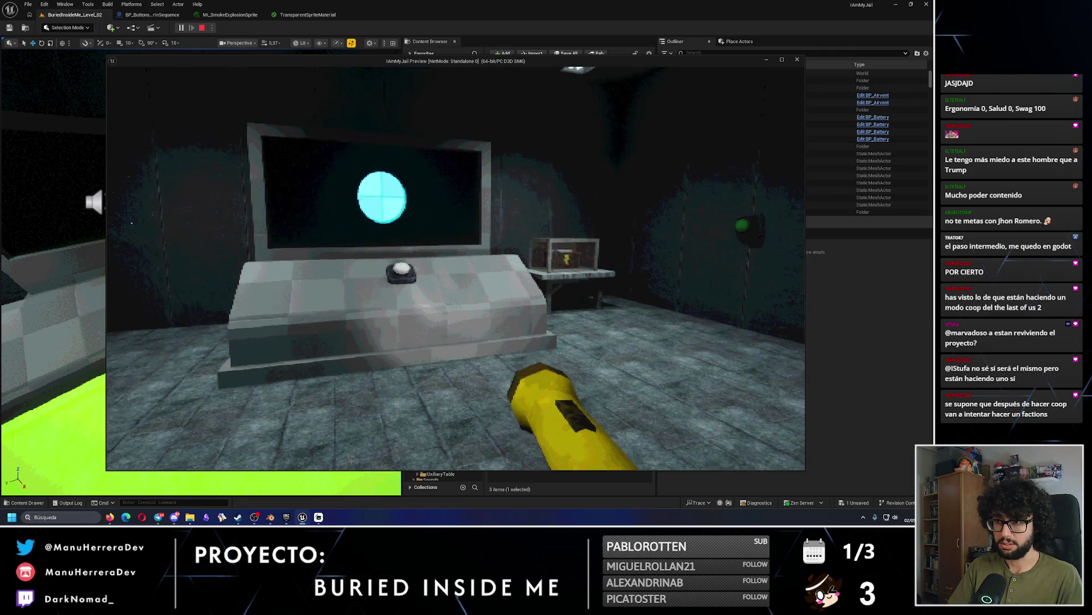
key("d")
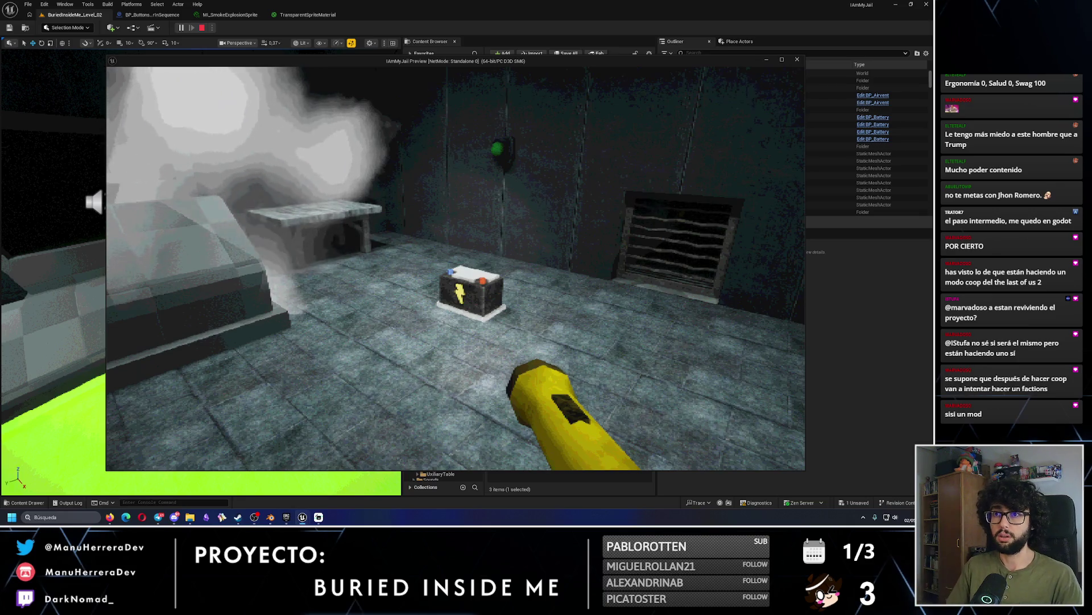
key("Escape")
left_click(159, 17)
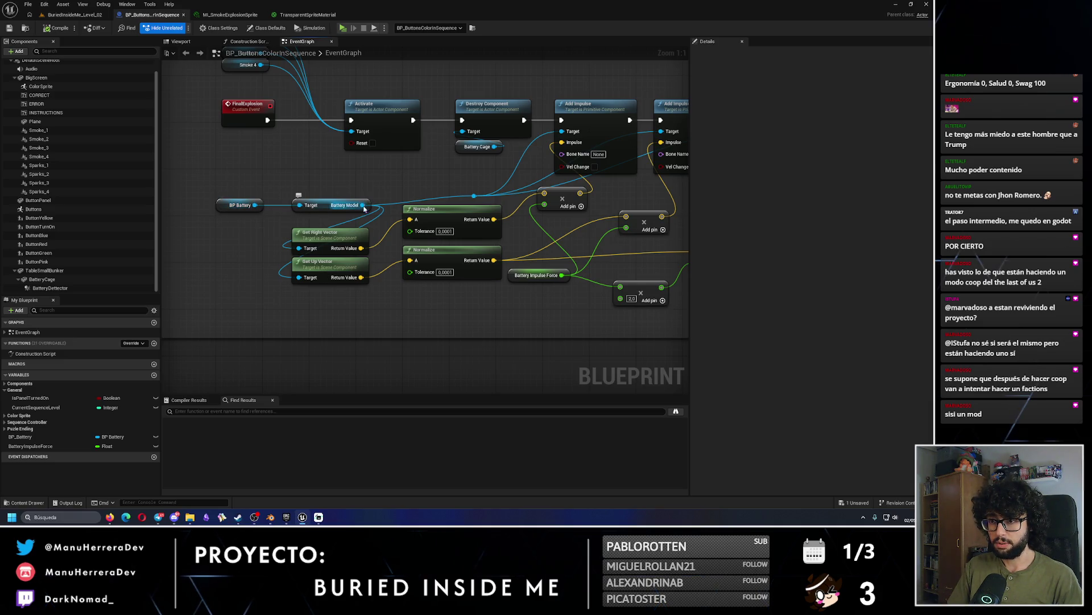
Add a Get Forward Vector node off Battery Model, followed by a Normalize node.
mouse_move(363, 206)
left_mouse_down()
mouse_move(293, 305)
mouse_move(303, 314)
left_mouse_up()
type("forward")
key("Return")
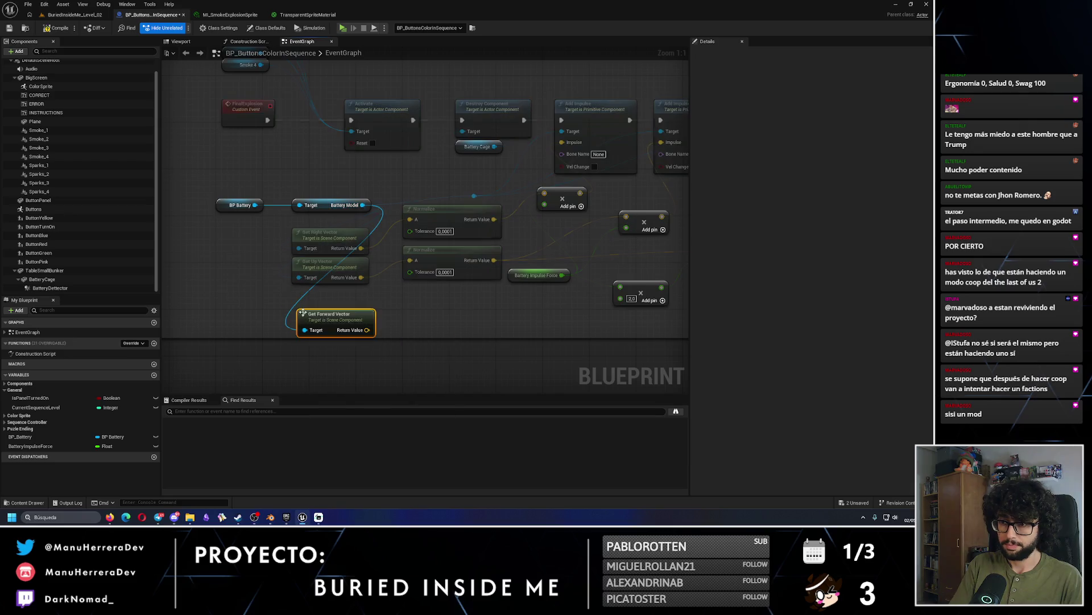
mouse_move(349, 316)
left_mouse_down()
mouse_move(343, 297)
mouse_move(357, 290)
mouse_move(418, 313)
left_mouse_up()
type("normalize")
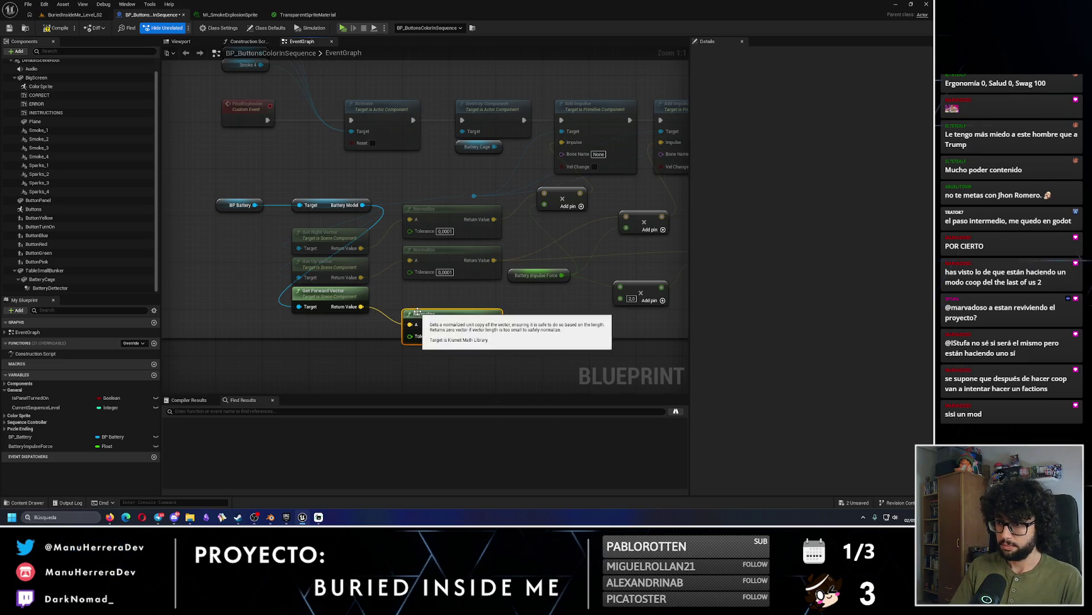
key("Return")
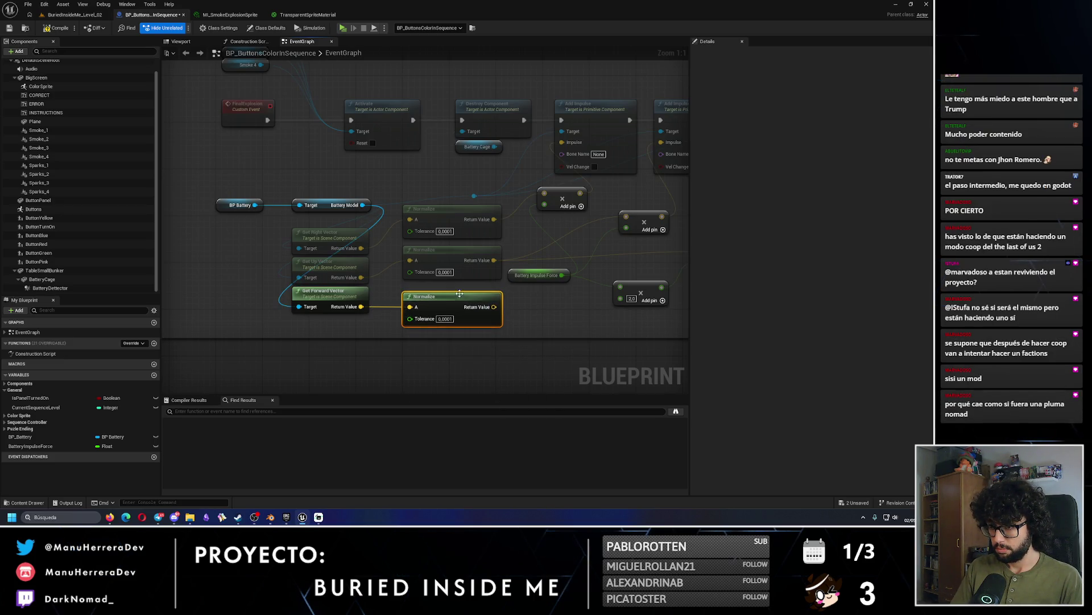
Wire the normalized forward vector into the impulse multiply node, then compile and save the blueprint.
left_click_drag(450, 299, 376, 302)
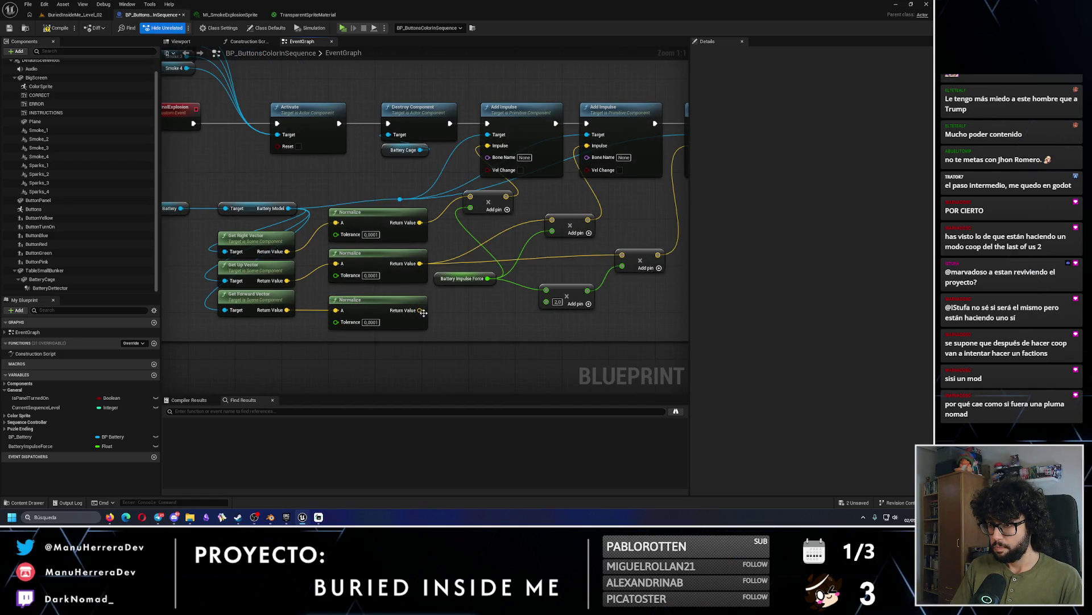
mouse_move(423, 312)
left_mouse_down()
mouse_move(597, 274)
mouse_move(556, 255)
mouse_move(545, 303)
left_mouse_up()
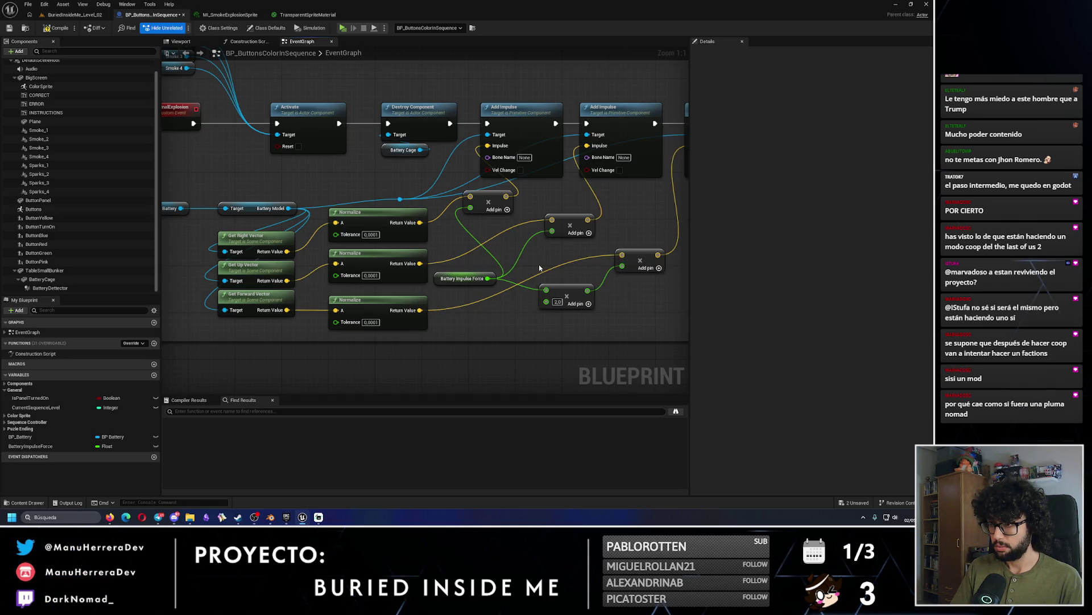
left_click(62, 29)
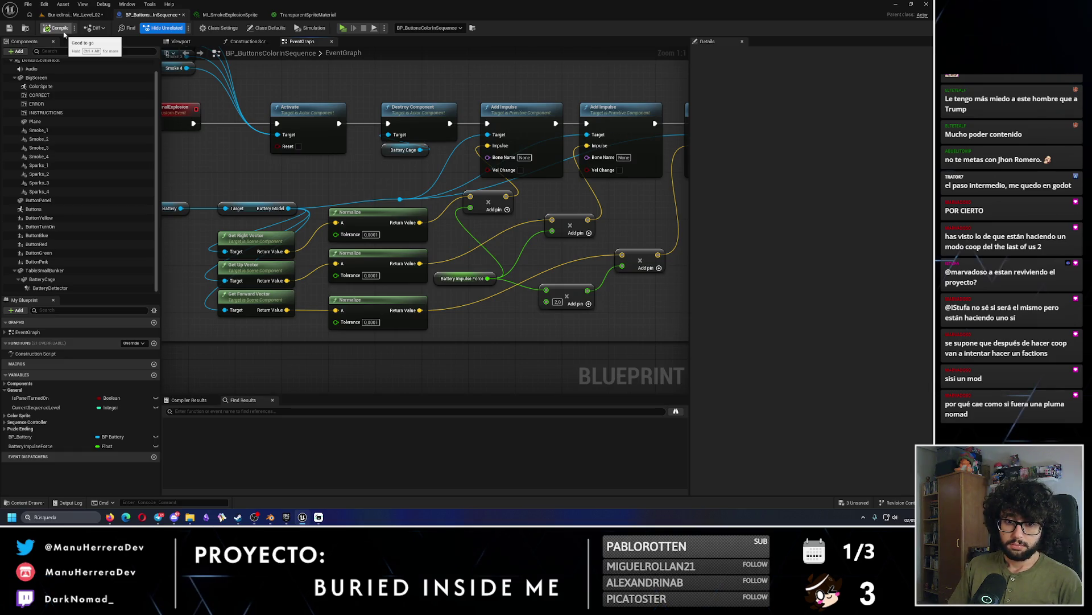
left_click(9, 28)
left_click(72, 14)
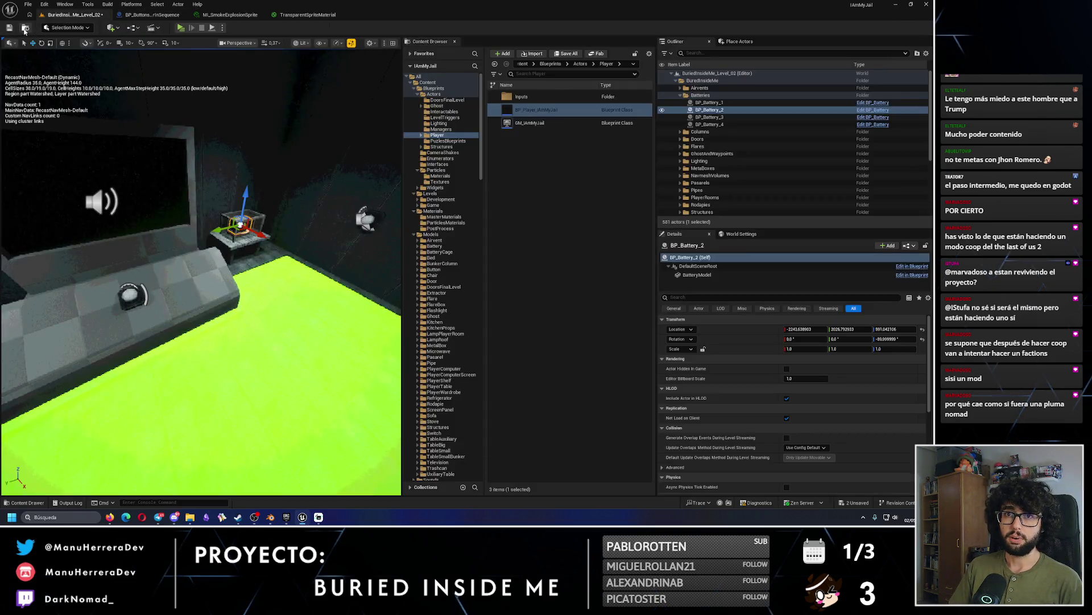
Save all packages and playtest the updated battery impulse.
key("ctrl+s")
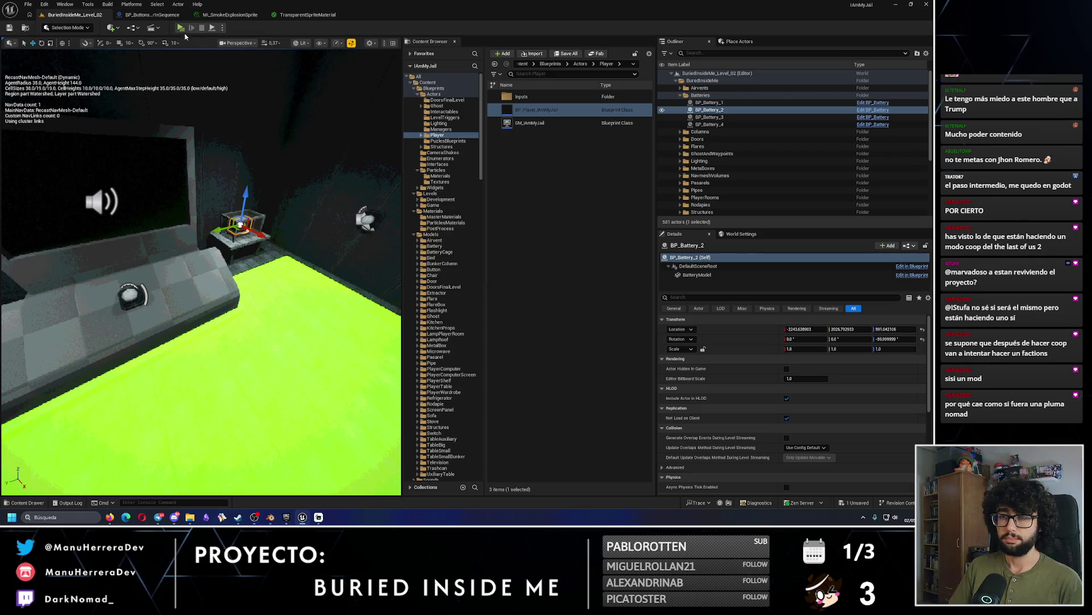
left_click(181, 29)
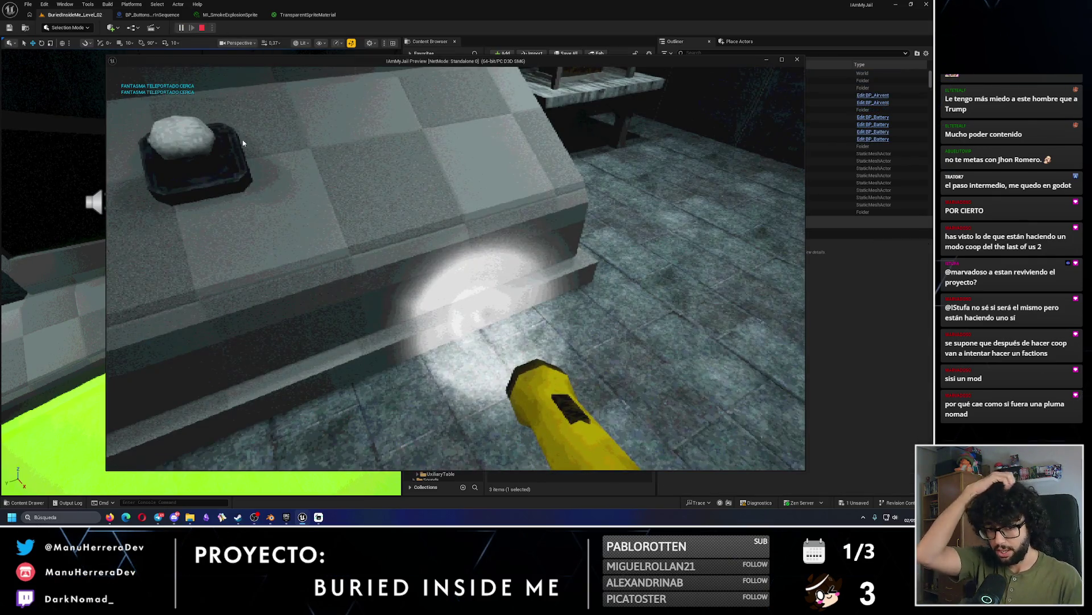
key("s")
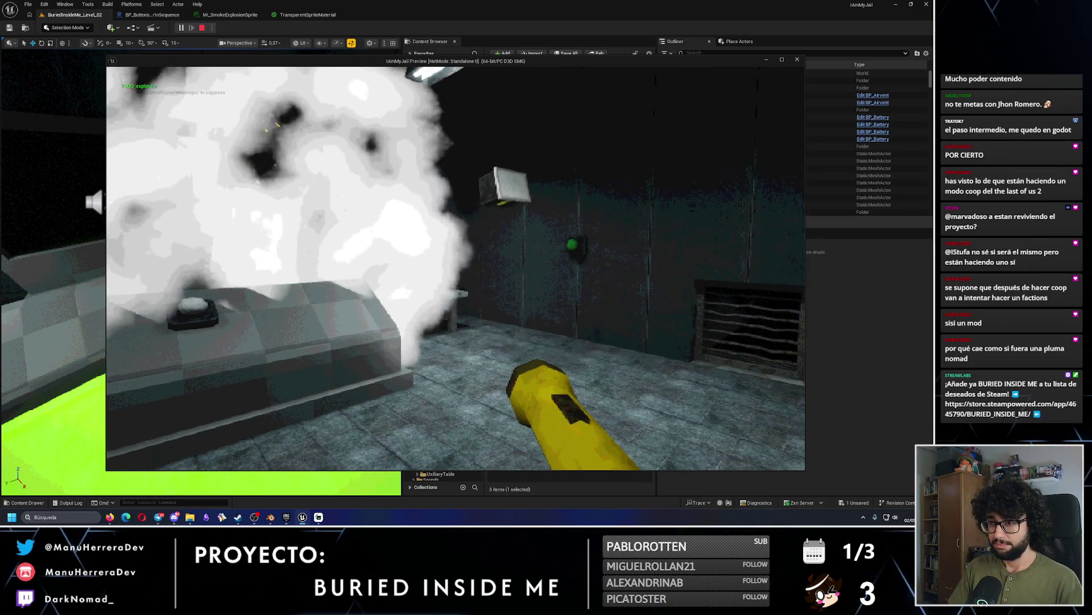
key("Escape")
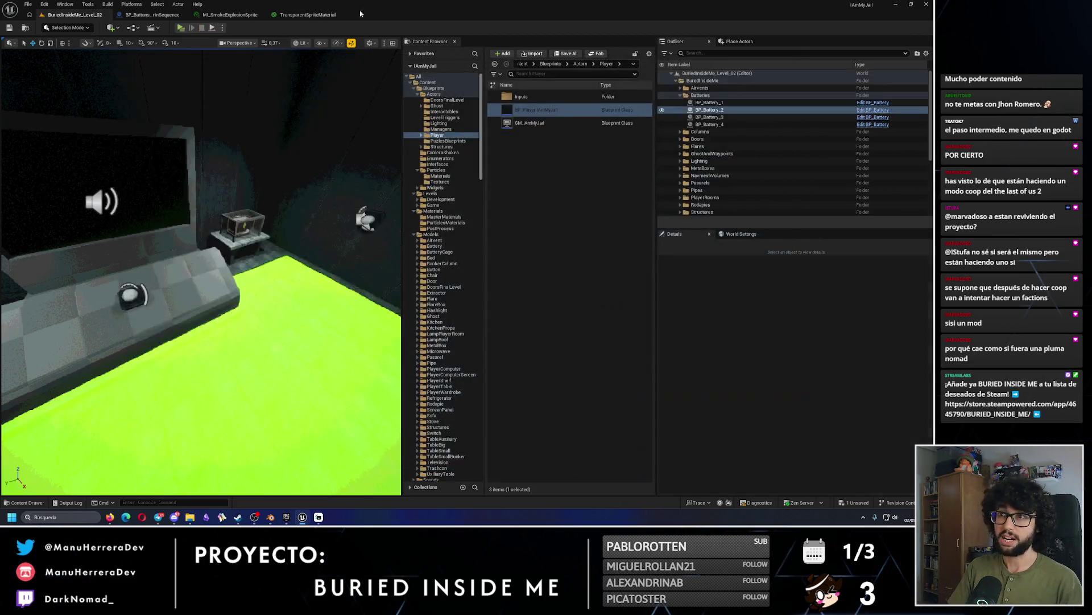
Make the forward-vector multiplier -2.0 in the BP_ButtonsColorInSequence event graph.
left_click(307, 14)
left_click(230, 14)
left_click(152, 14)
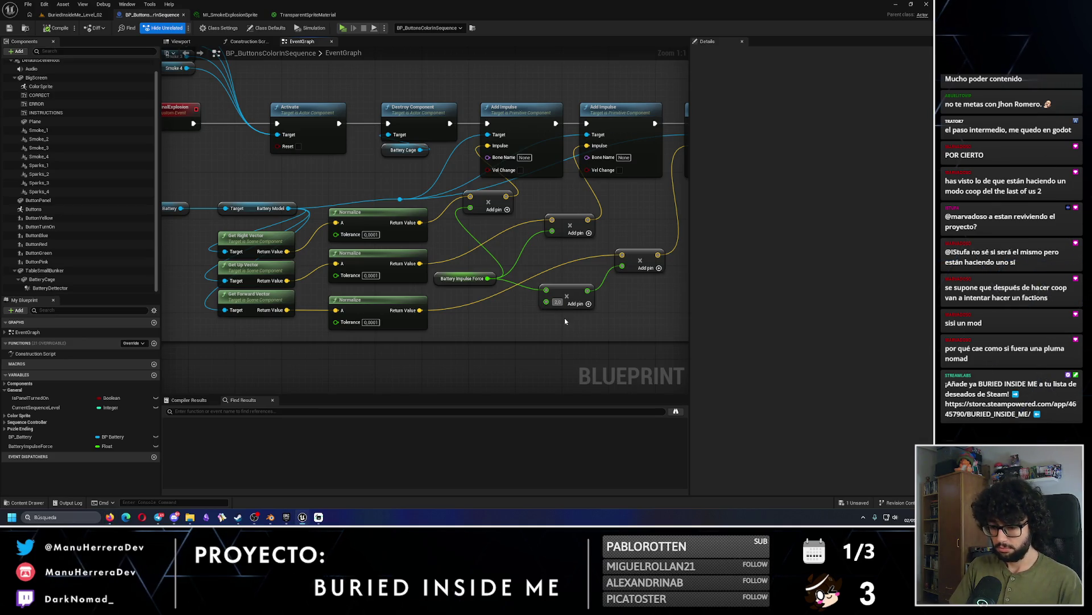
key("ctrl+z")
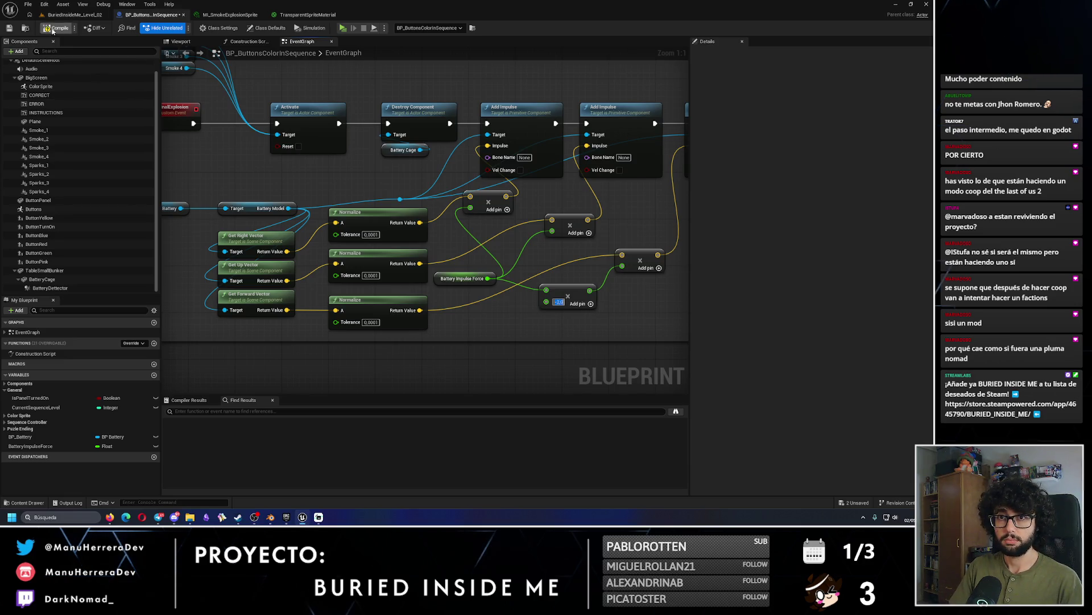
left_click(77, 15)
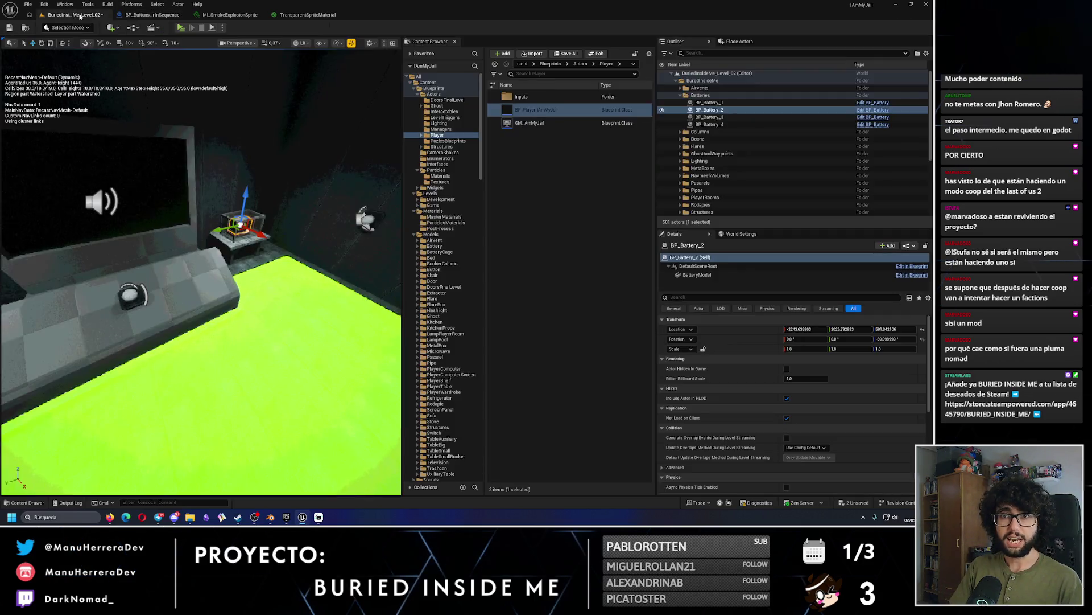
left_click(214, 28)
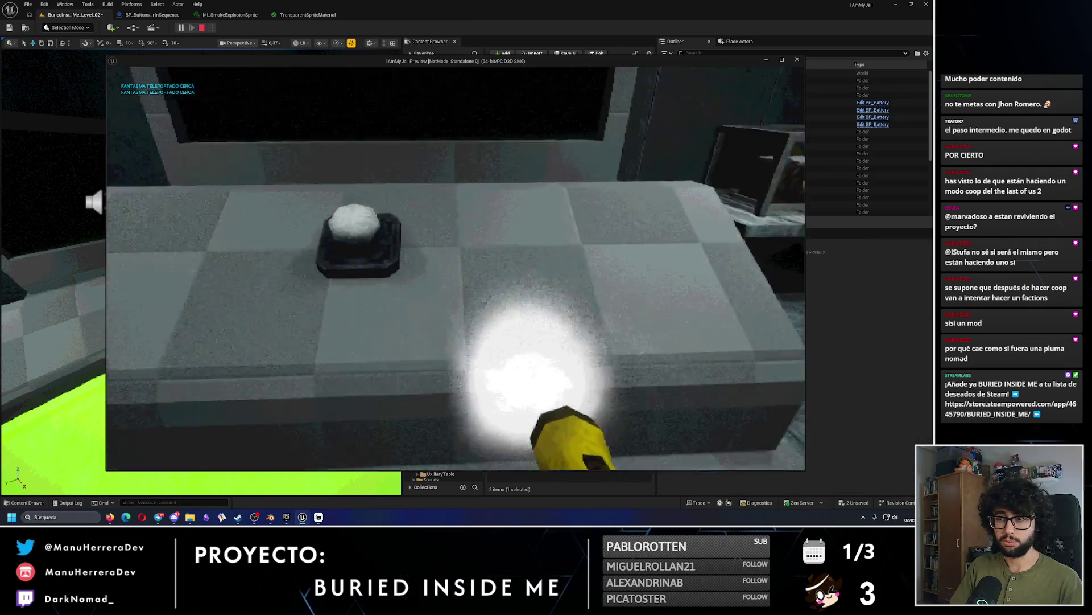
key("alt+Tab")
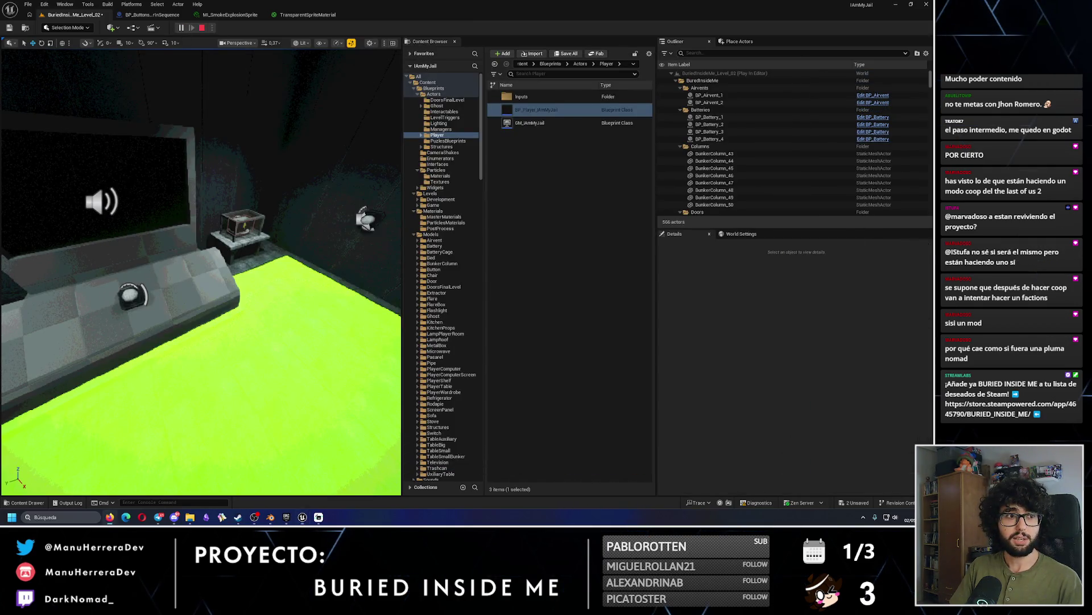
mouse_move(302, 517)
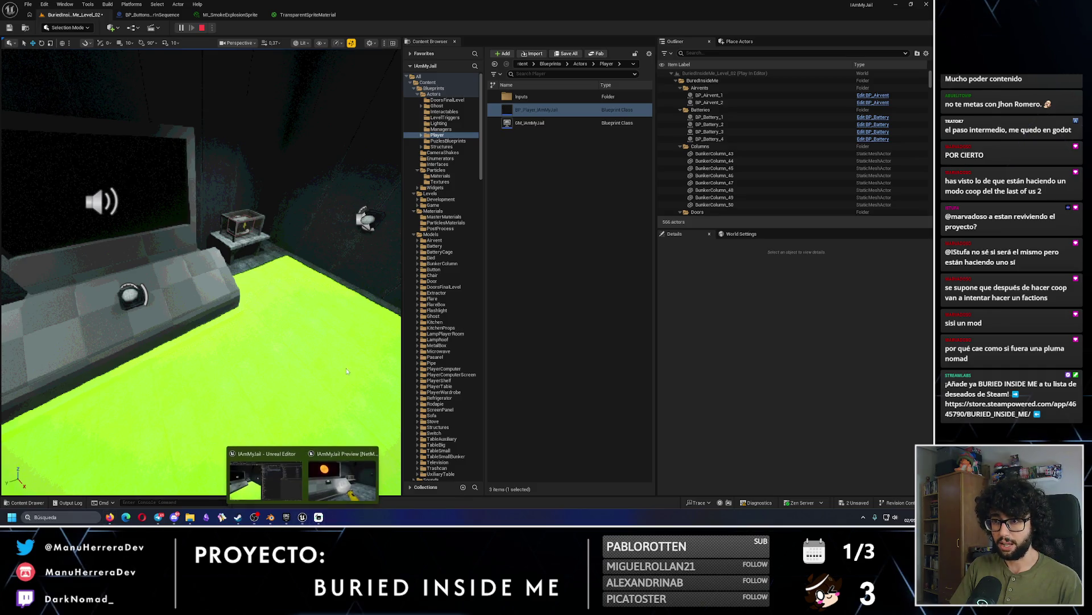
left_click(336, 473)
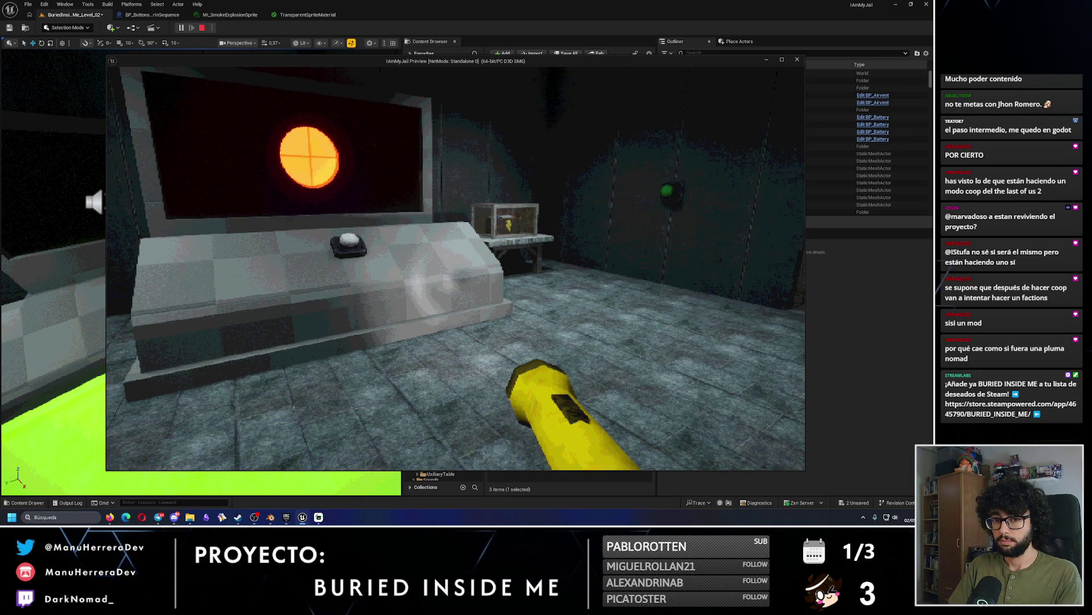
key("s")
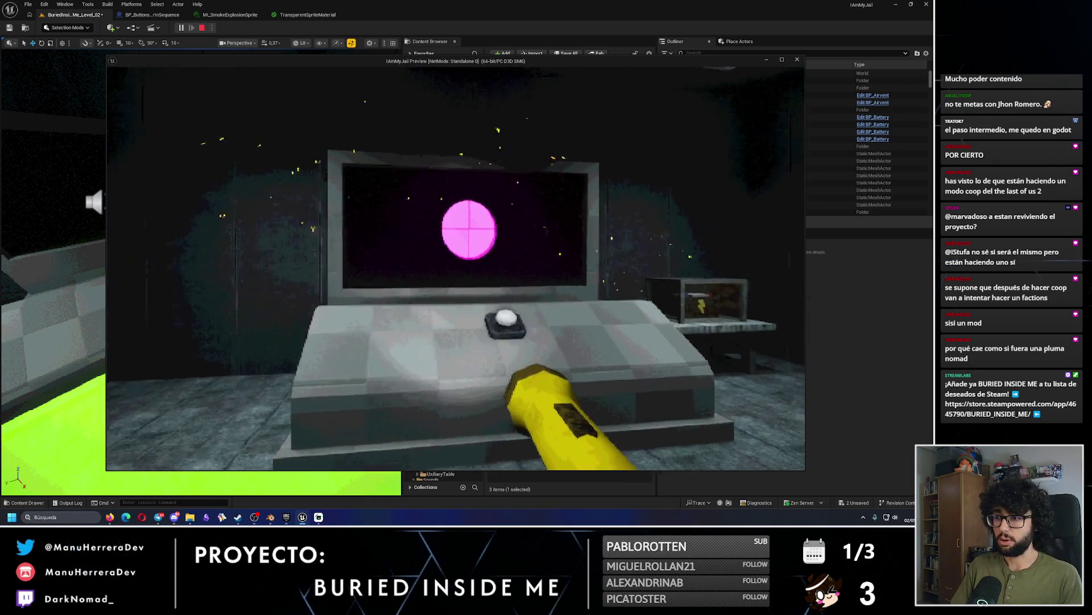
key("w")
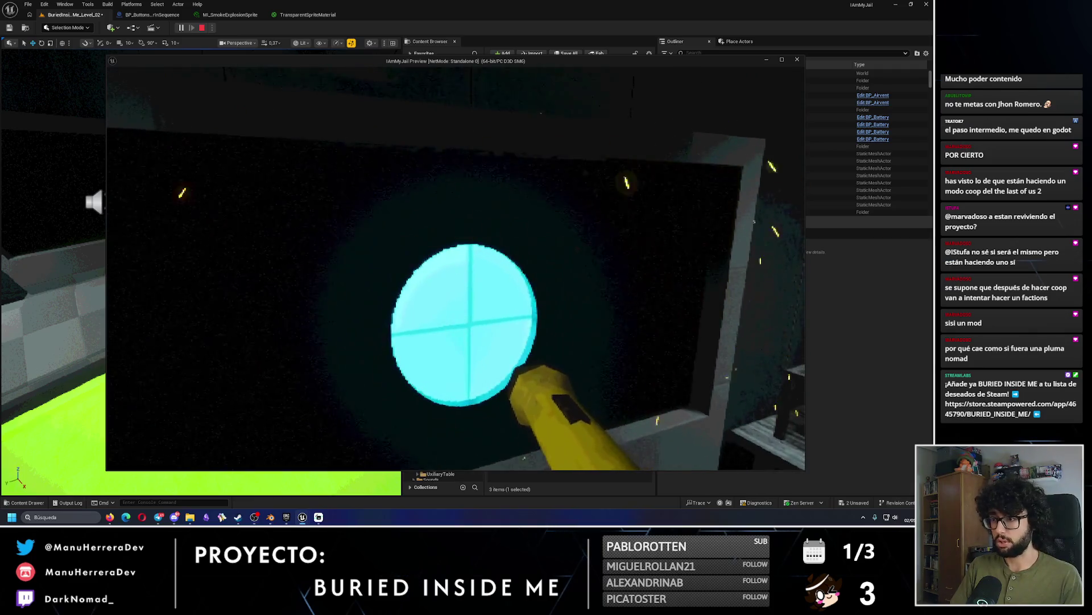
key("w")
key("s")
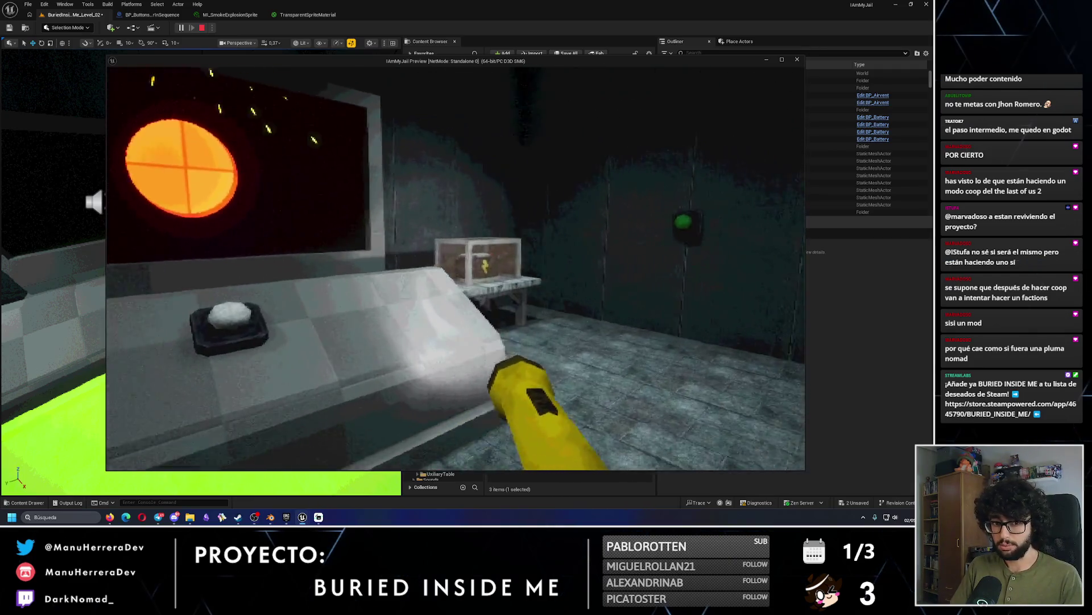
key("a")
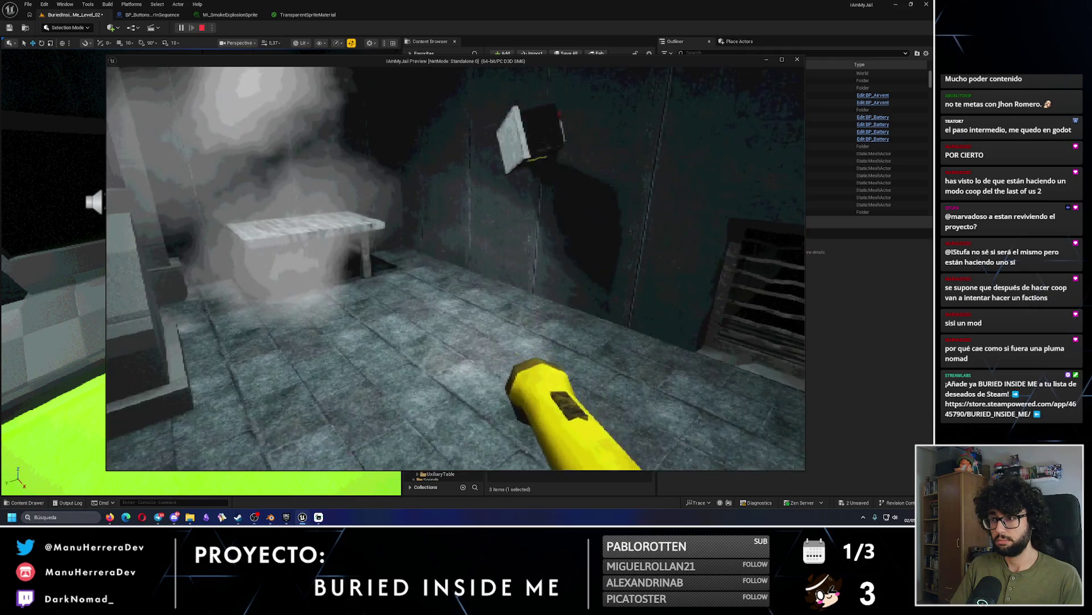
key("e")
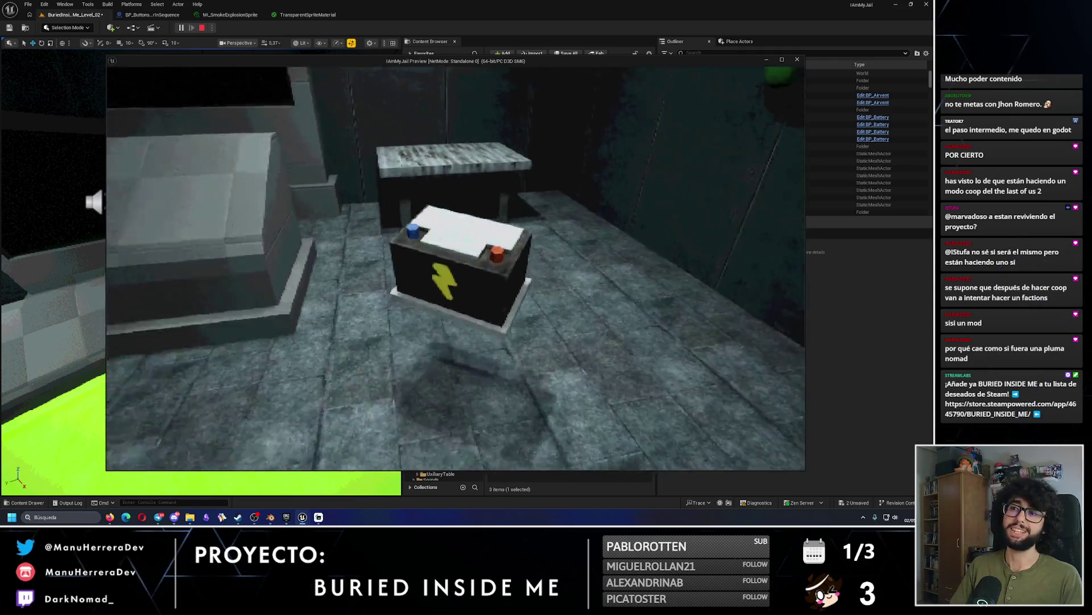
key("Escape")
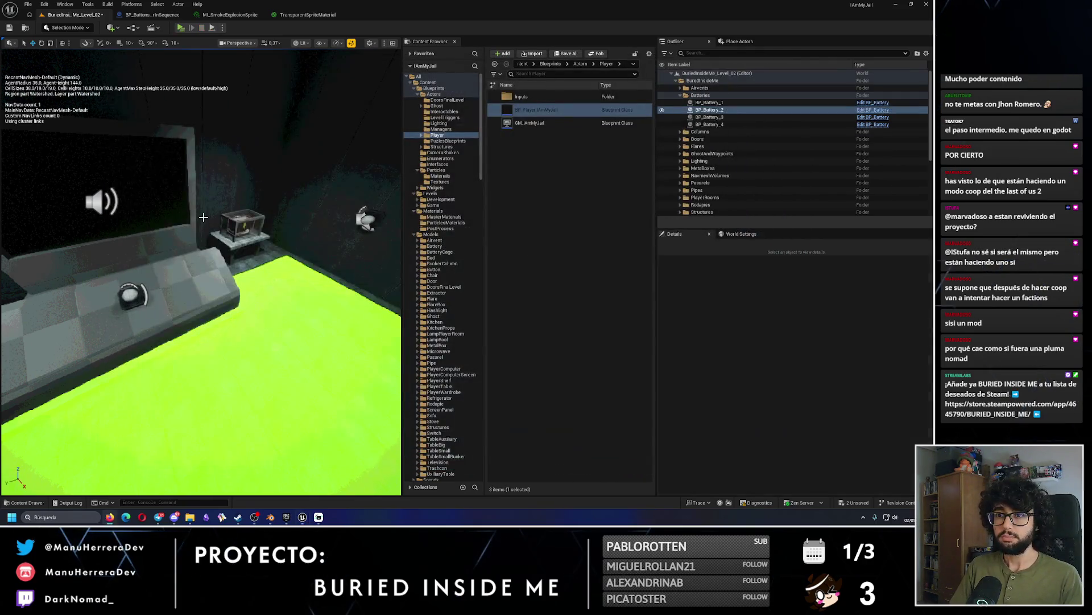
left_click(223, 15)
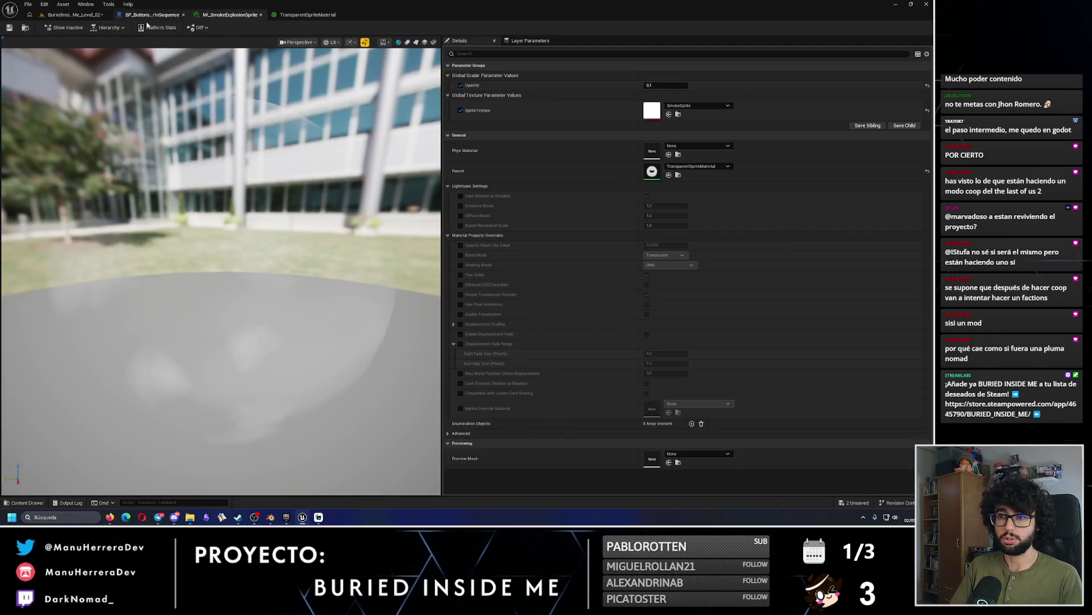
left_click(150, 15)
left_click(77, 15)
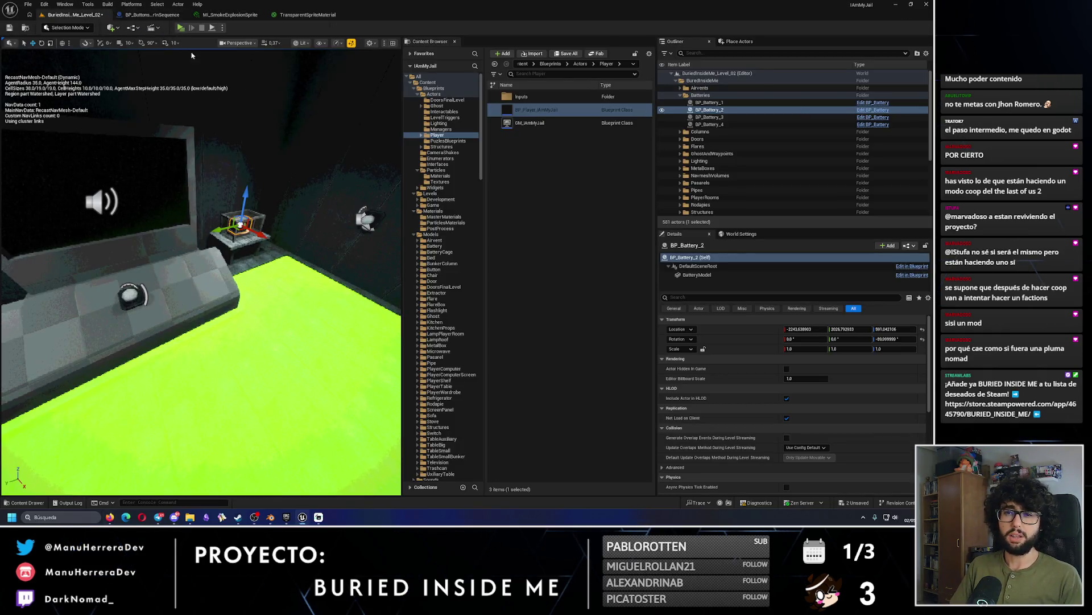
left_click(181, 27)
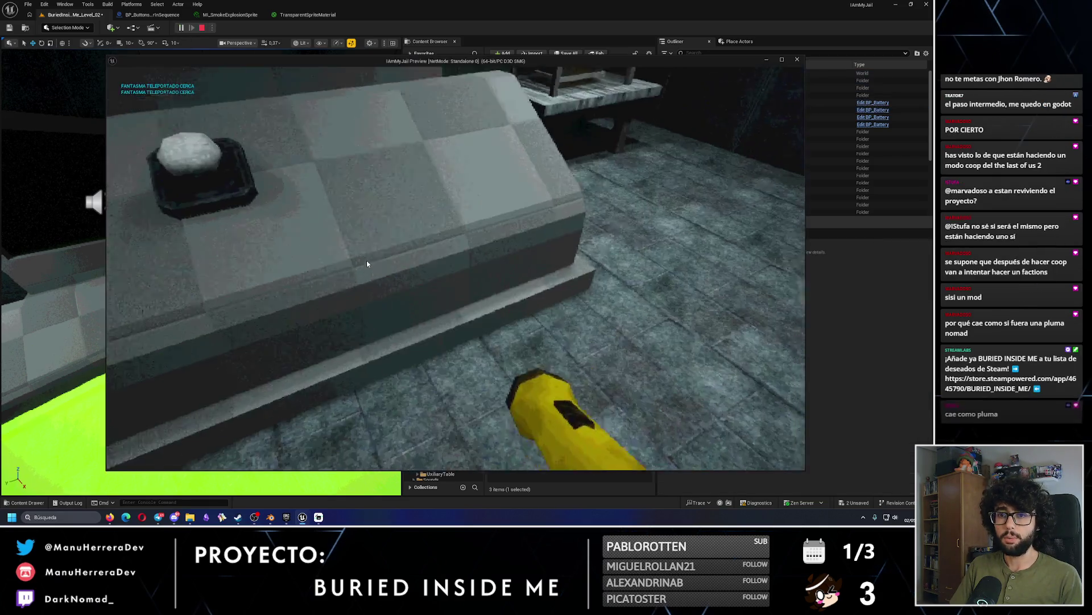
key("s")
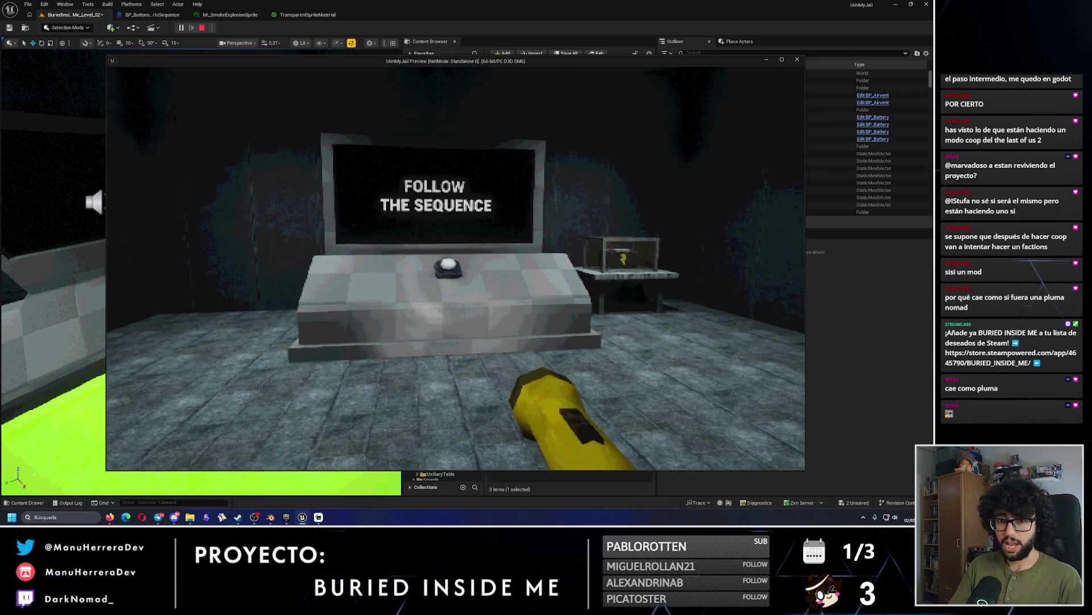
key("s")
key("s")
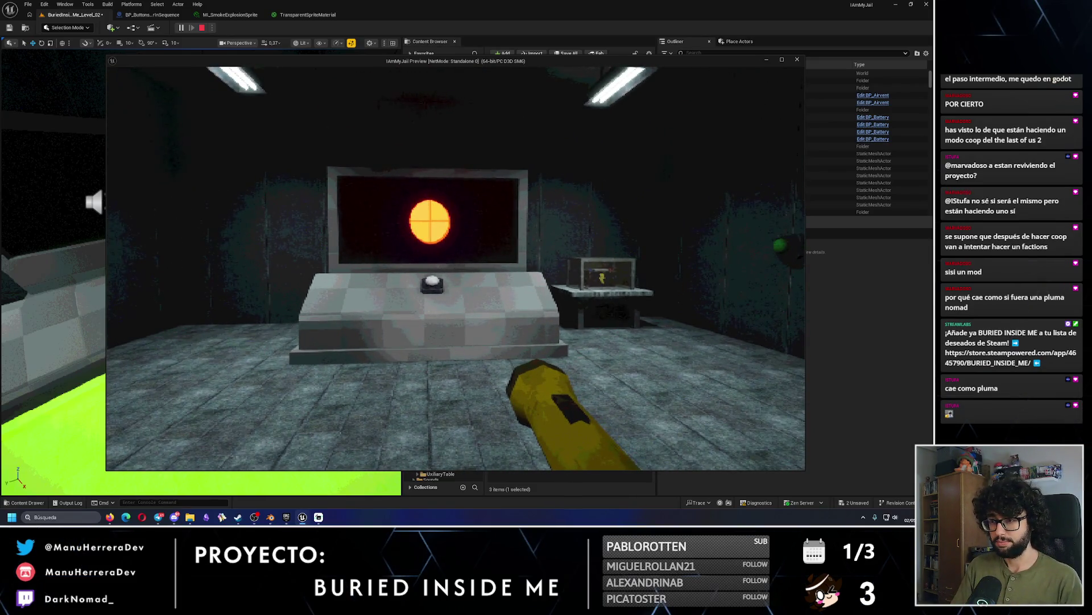
key("Escape")
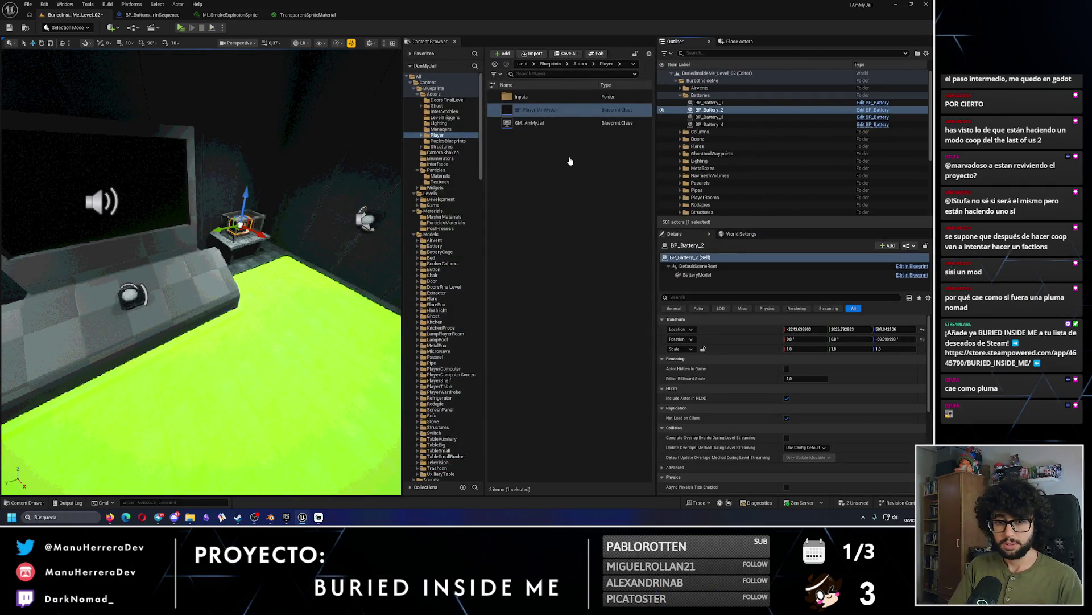
Set BP_Battery's BatteryModel Linear Damping to 1.0, then save the level.
key("ctrl+e")
left_click(181, 41)
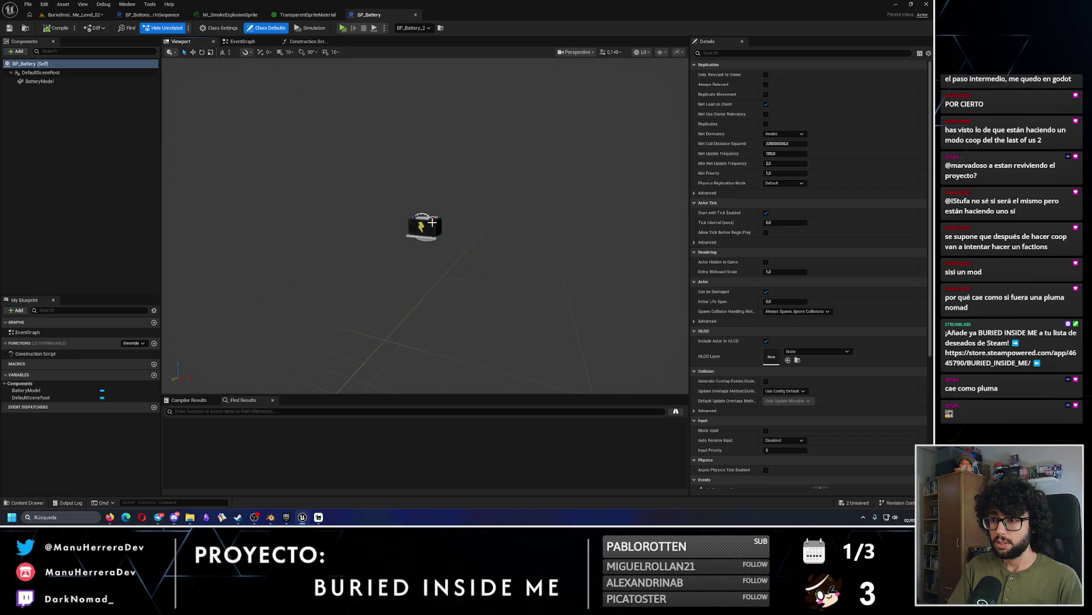
left_click(432, 223)
left_click(786, 312)
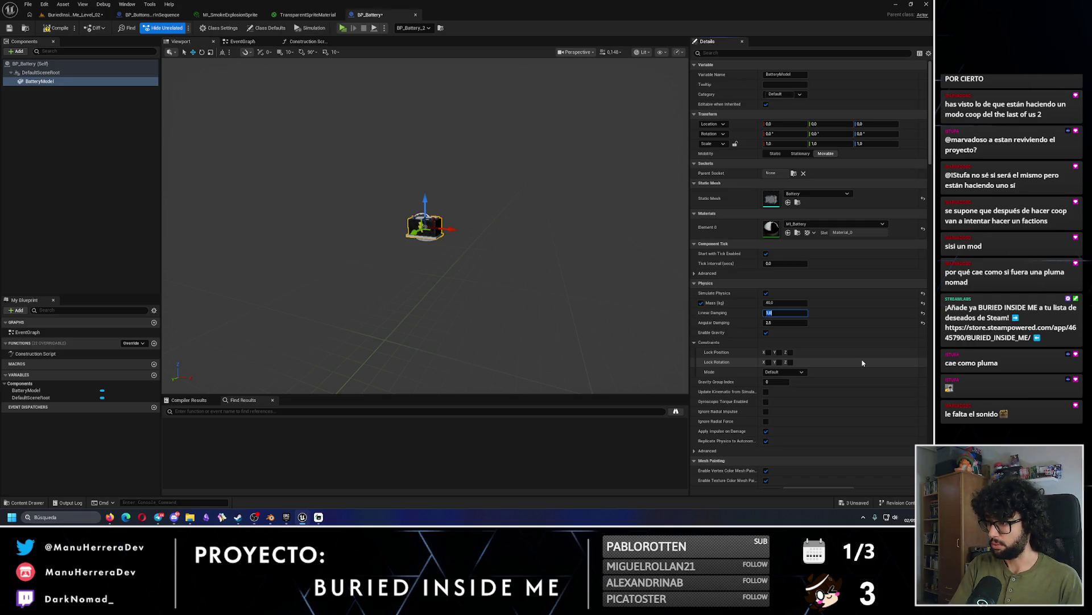
key("Tab")
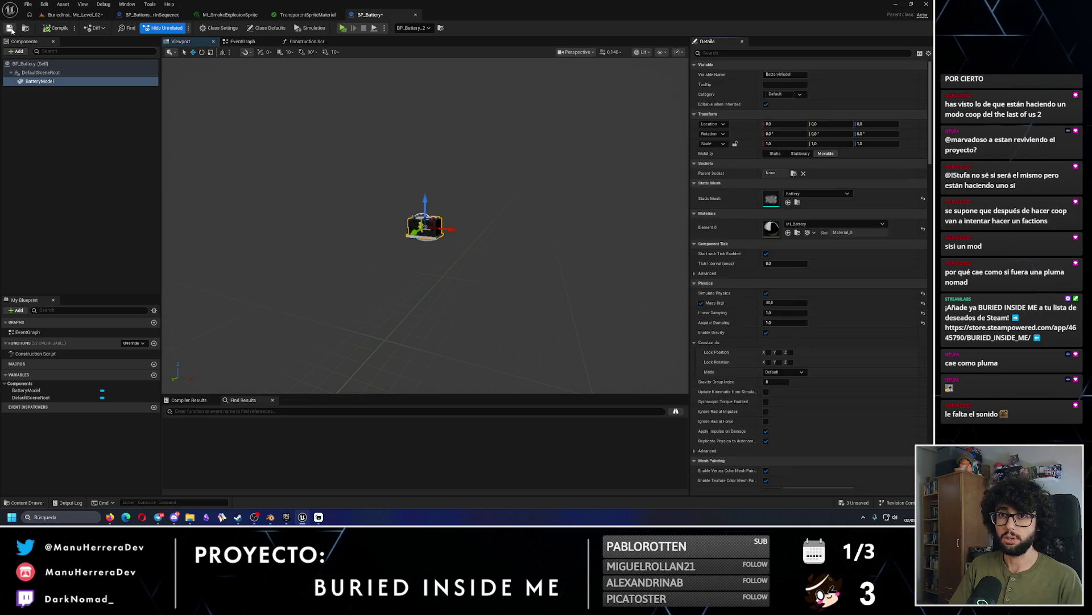
left_click(72, 14)
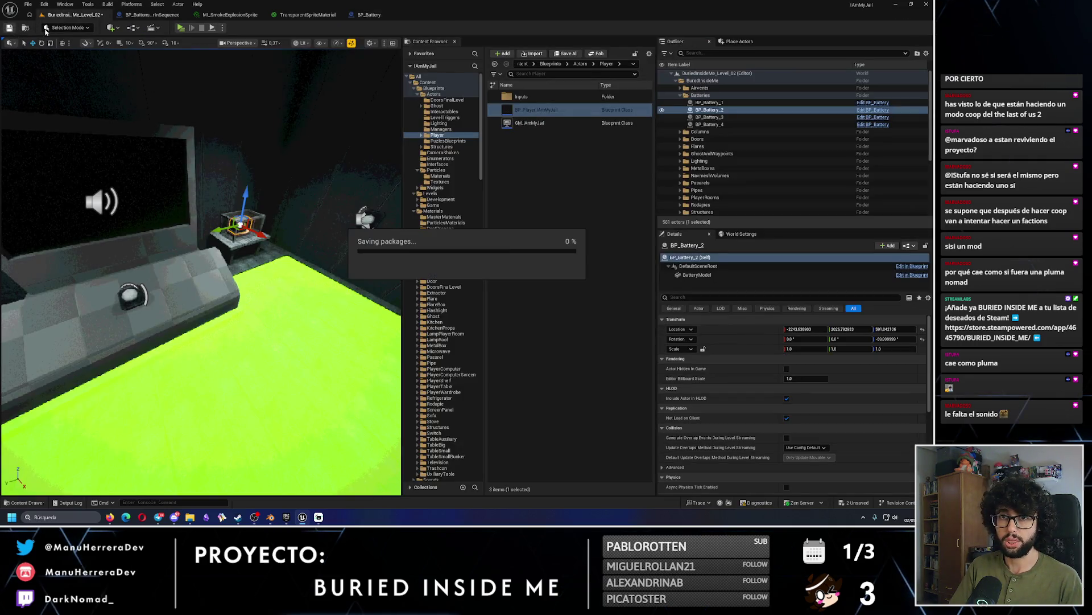
key("ctrl+s")
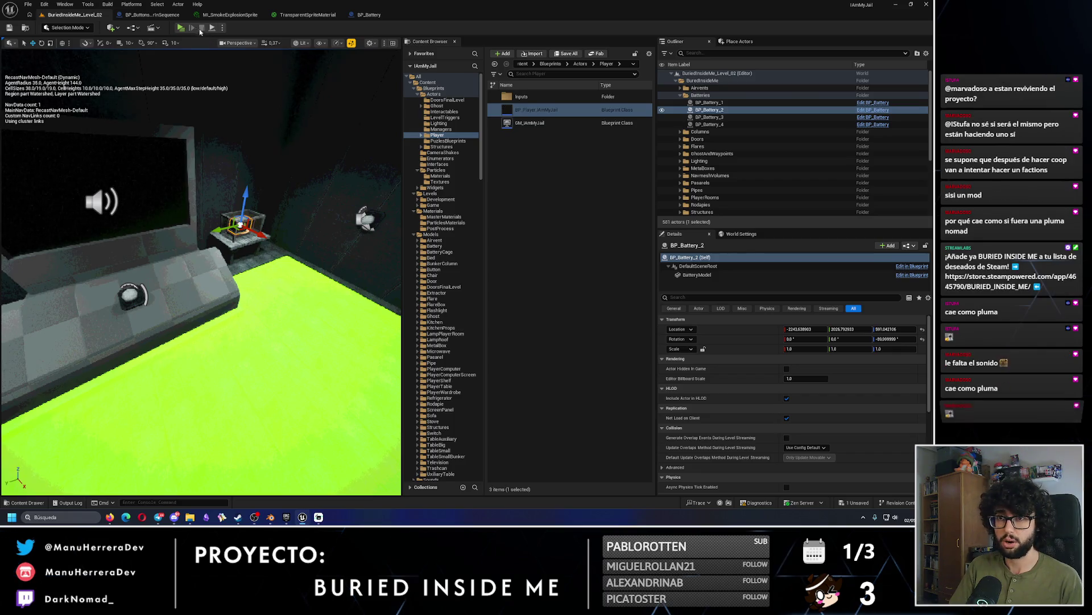
Playtest the damped battery, pick up the launched battery near the vent wall, then stop play.
left_click(180, 27)
key("s")
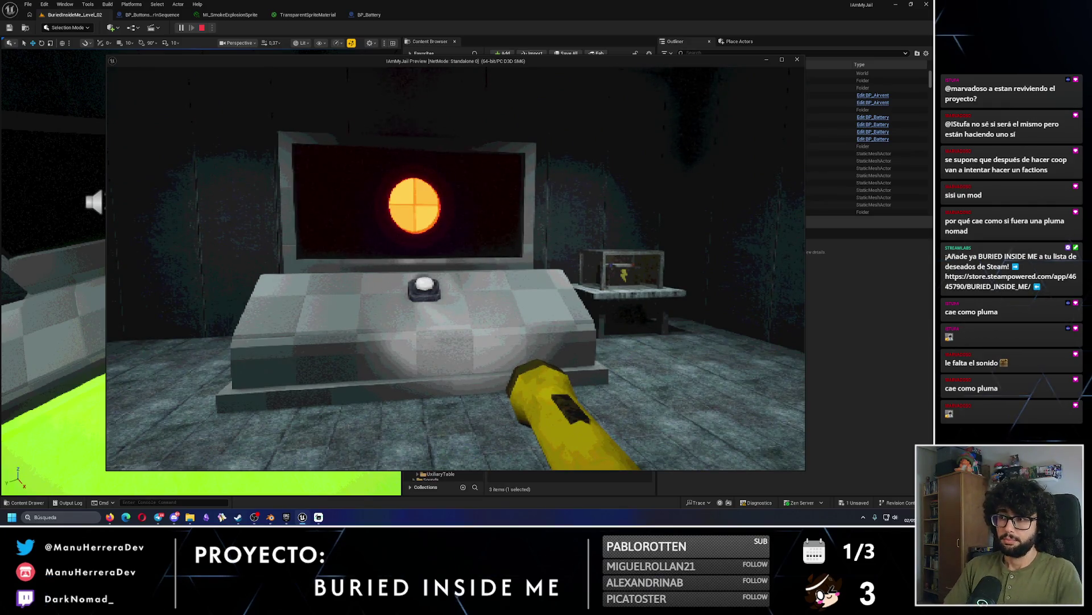
key("w")
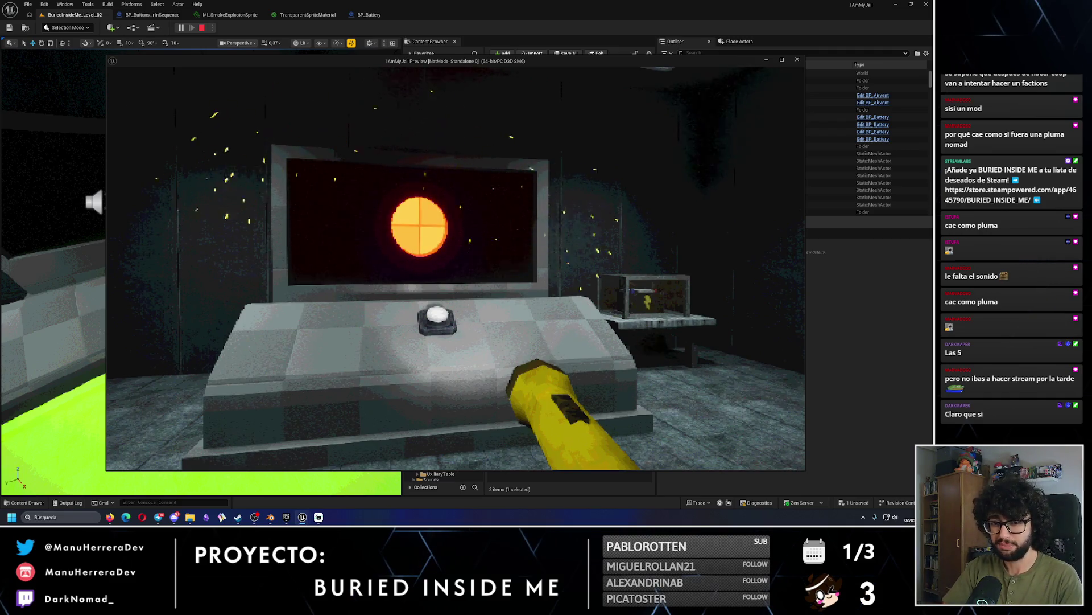
key("s")
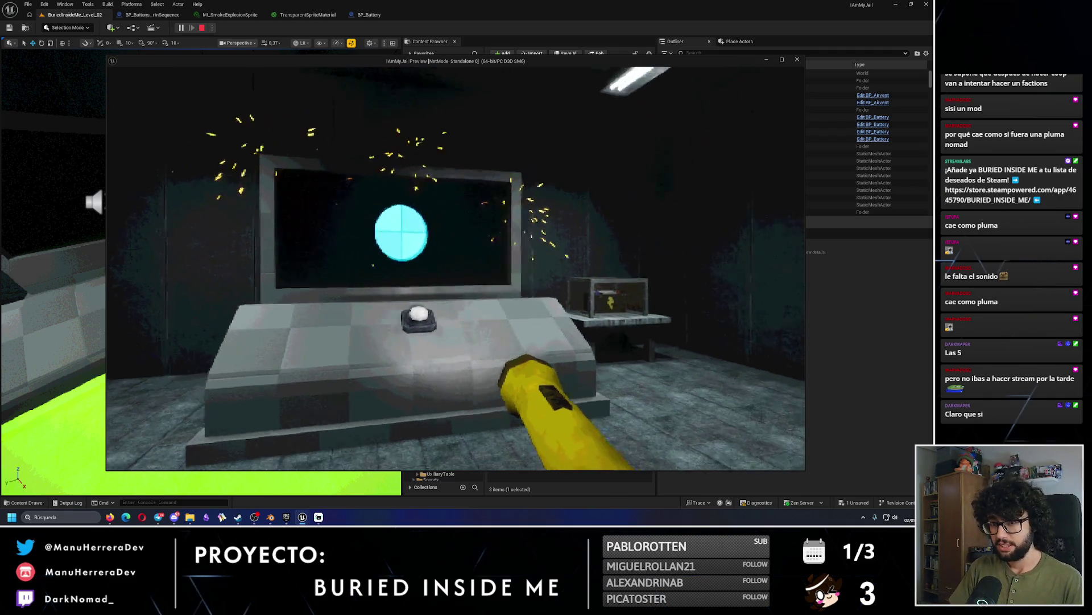
key("w")
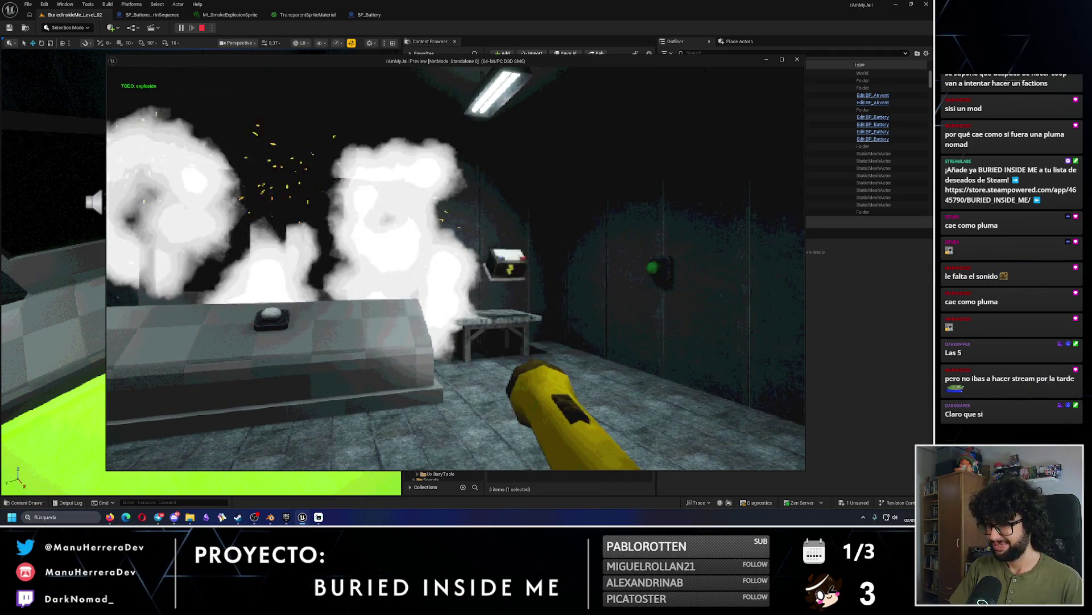
key("s")
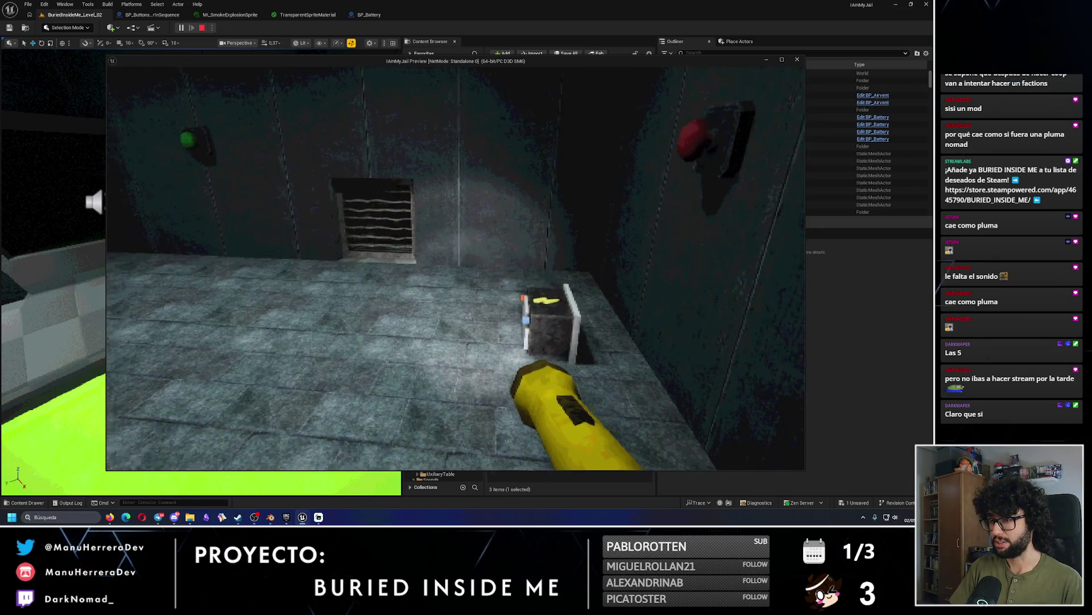
key("w")
key("w")
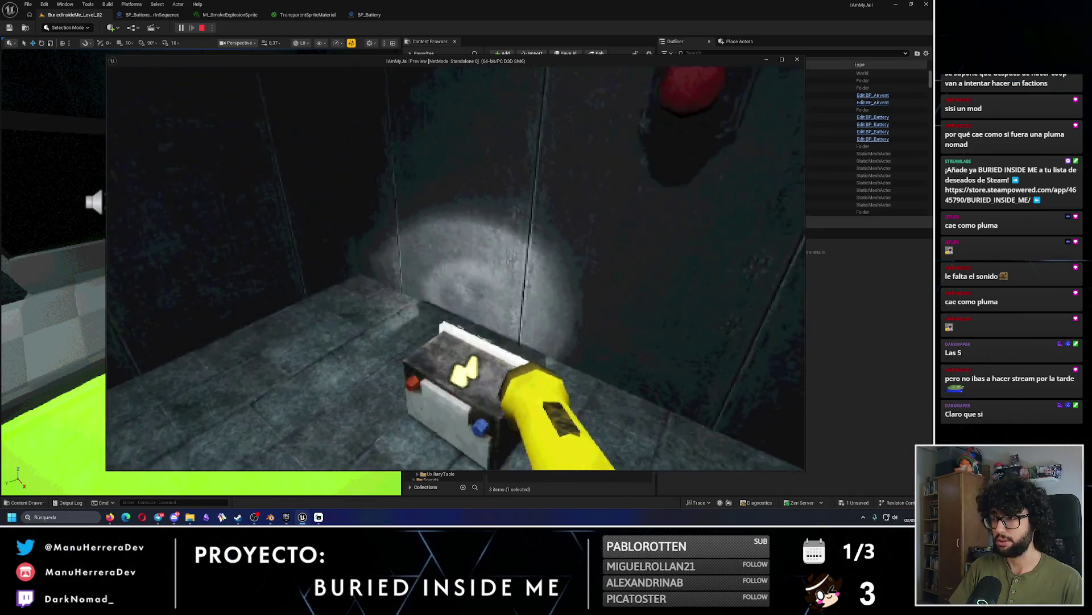
key("e")
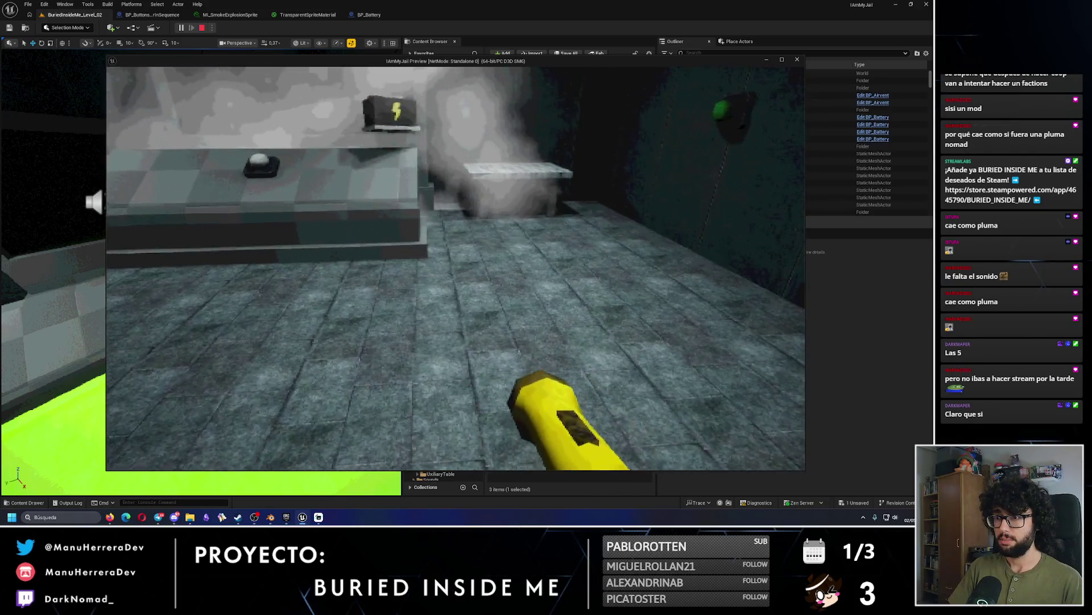
key("w")
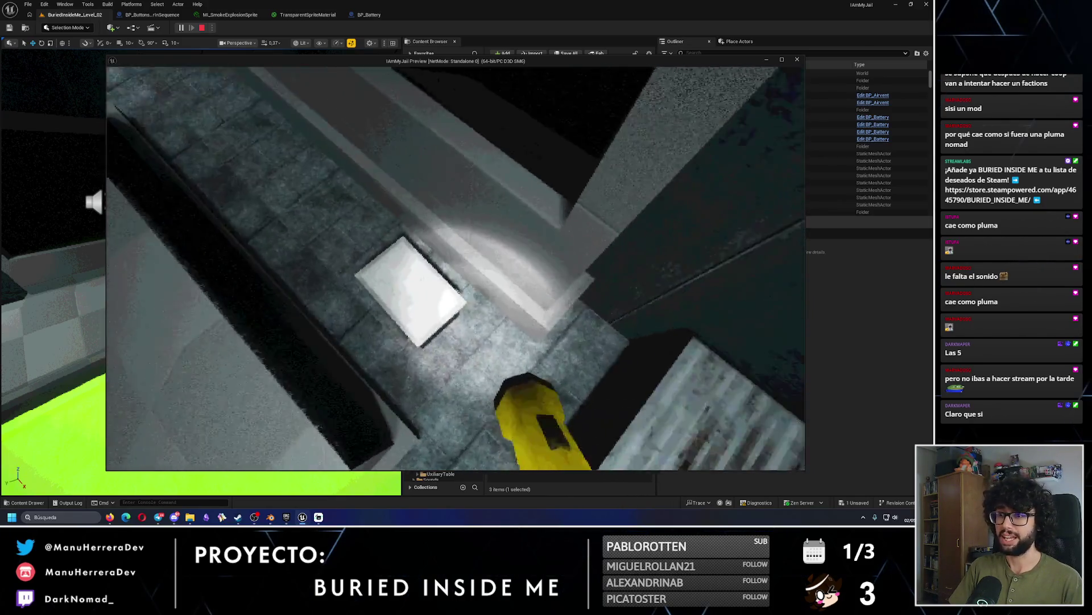
key("w")
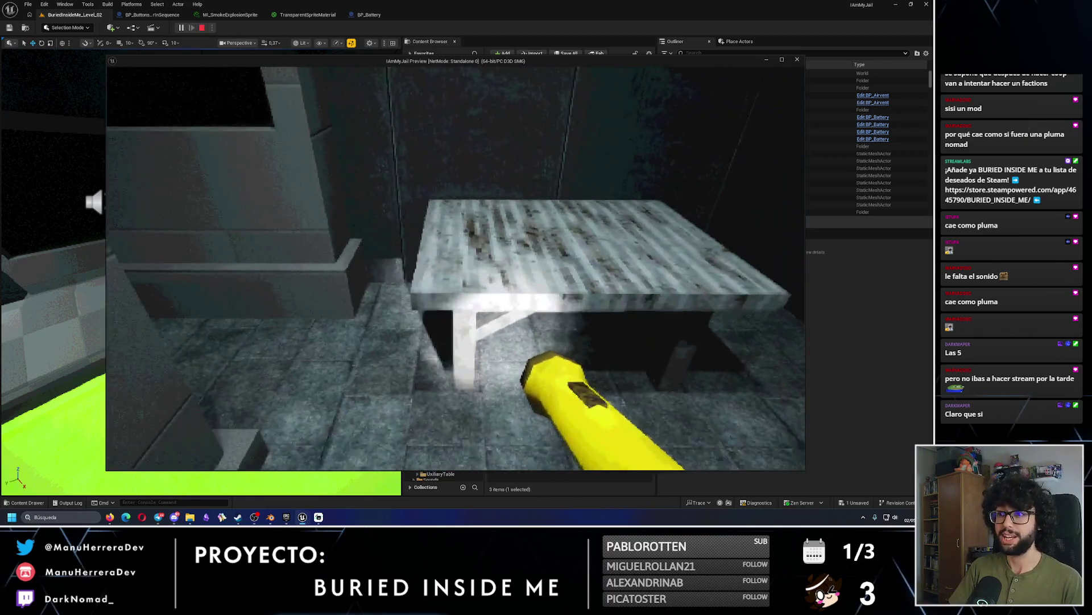
key("w")
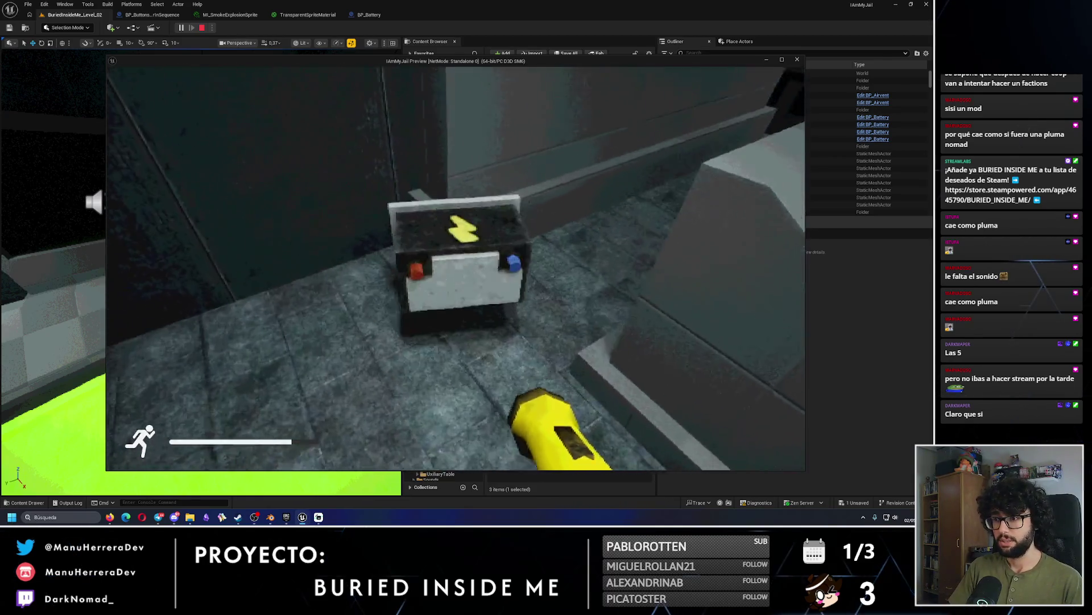
key("Escape")
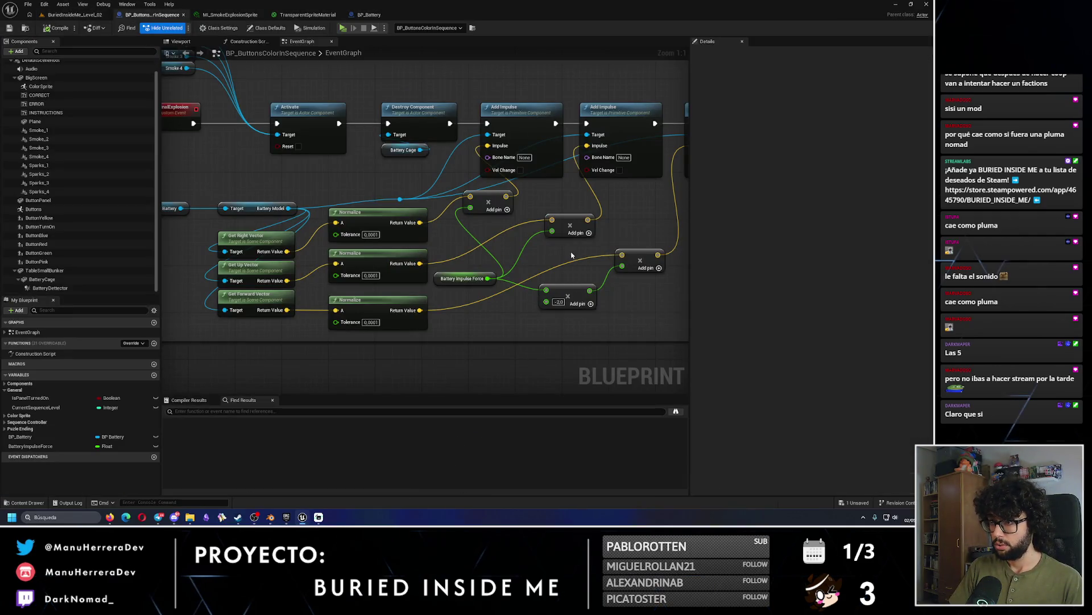
Change the Print String text to 'TODO: SFX EXPLOSION + CRISTAL ROTO' and save the blueprint.
left_click_drag(572, 255, 390, 288)
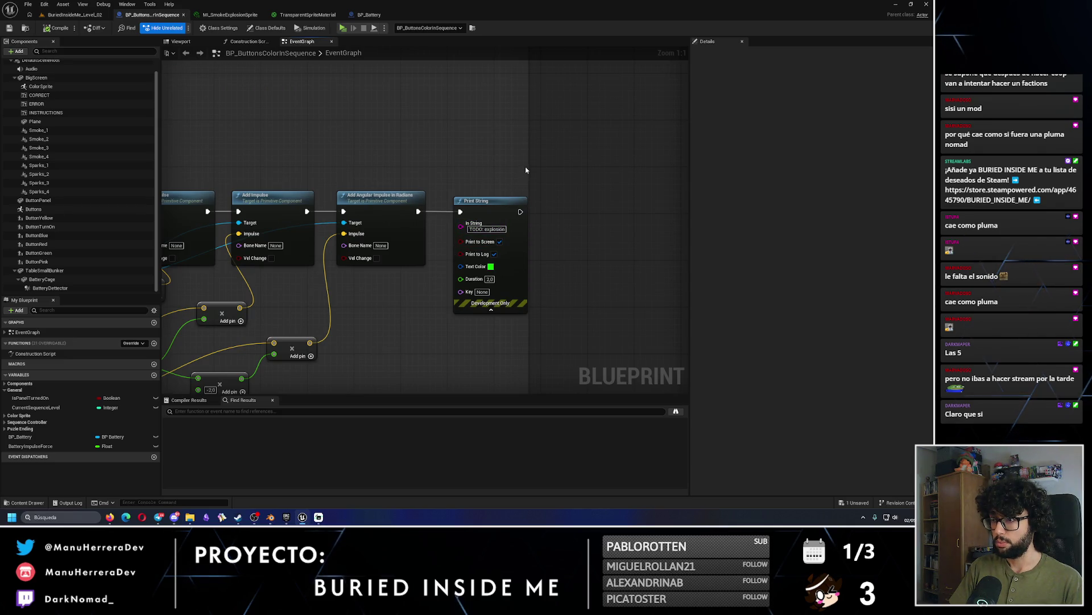
mouse_move(535, 167)
left_mouse_down()
mouse_move(581, 178)
mouse_move(363, 171)
mouse_move(455, 239)
left_mouse_up()
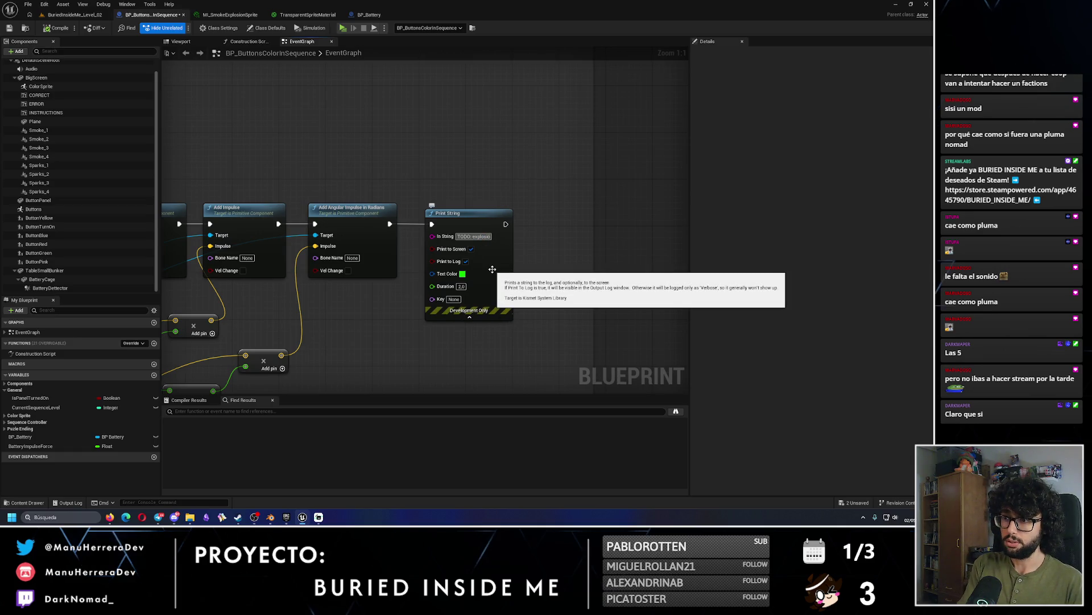
type("SFX EXPLOSION + CRISTAL ROTO")
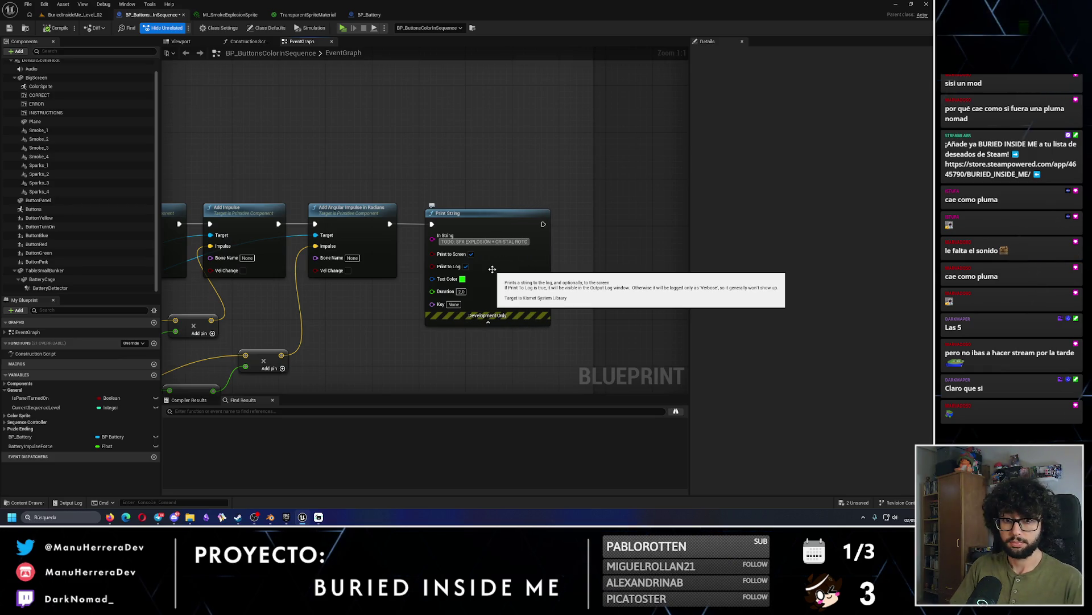
scroll(589, 216, "down", 4)
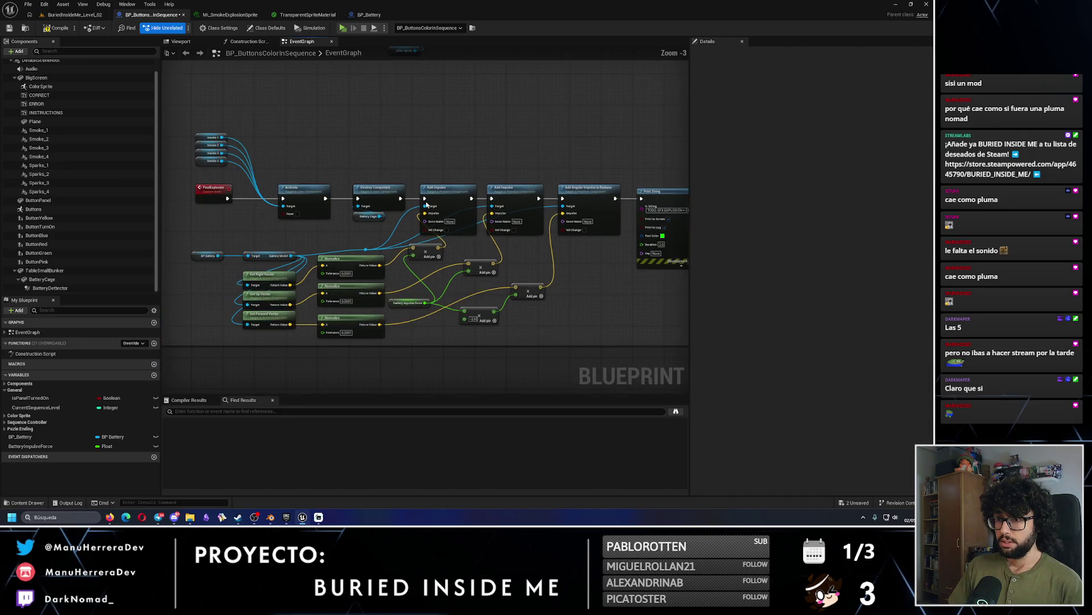
left_click_drag(227, 130, 223, 177)
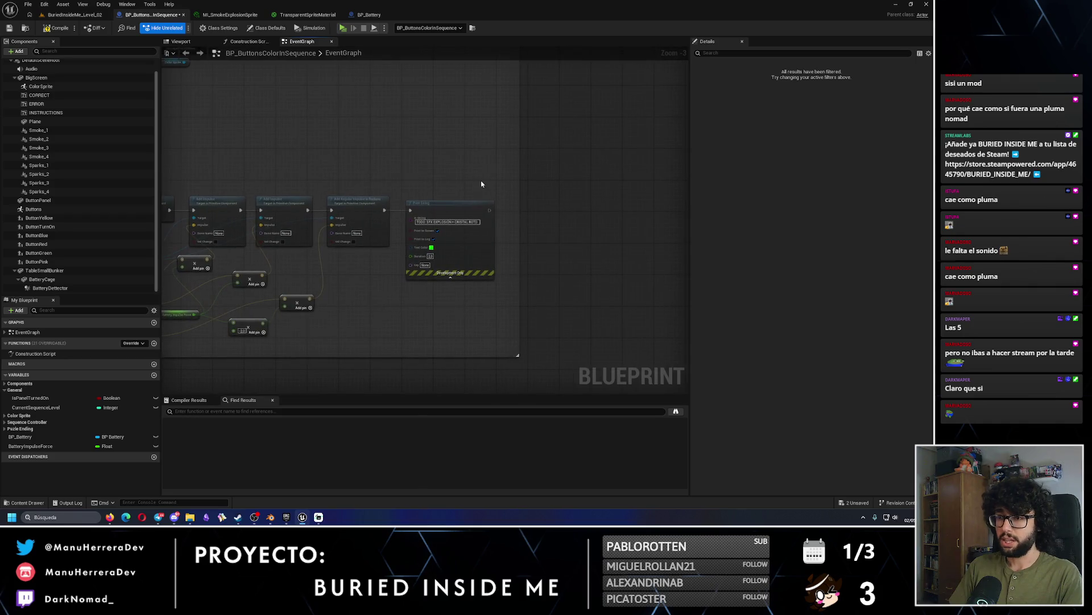
left_click(457, 317)
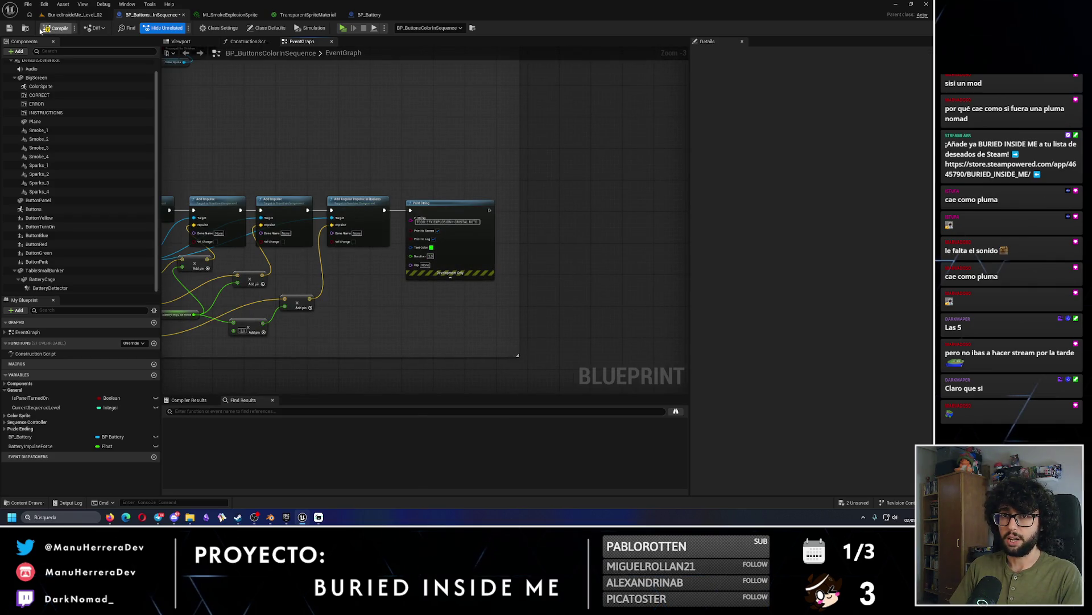
left_click(9, 29)
left_click(85, 15)
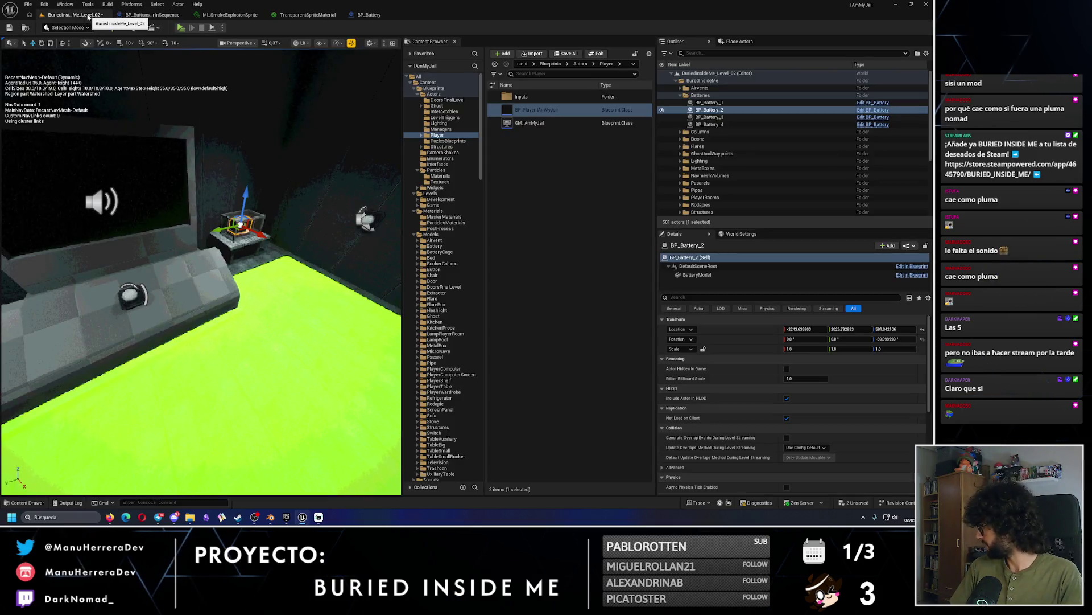
Save the level and start a playtest, watching the monitor's color sequence up close.
key("ctrl+s")
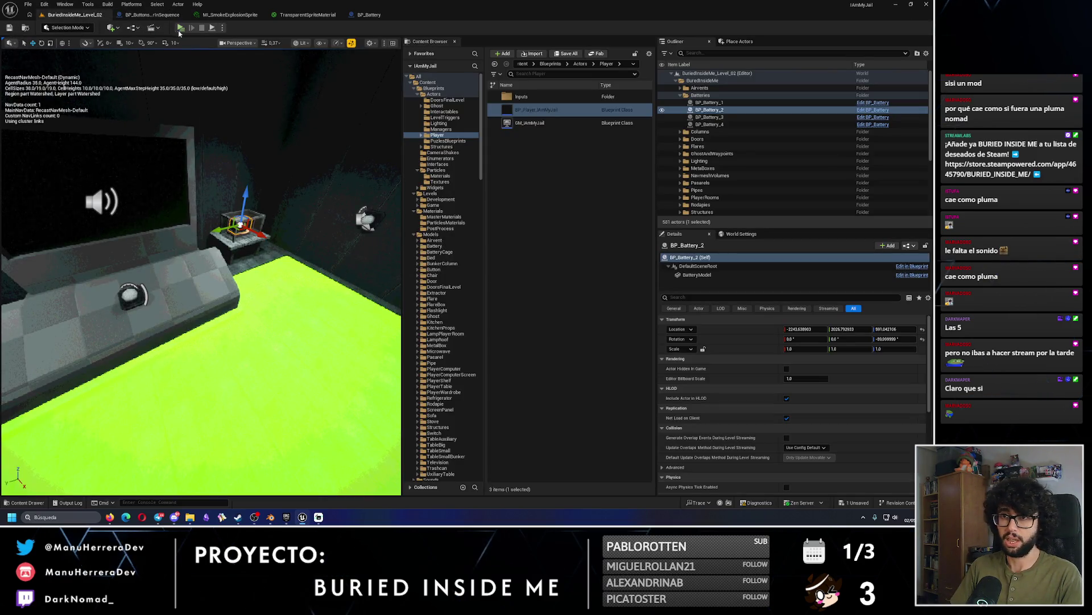
left_click(180, 28)
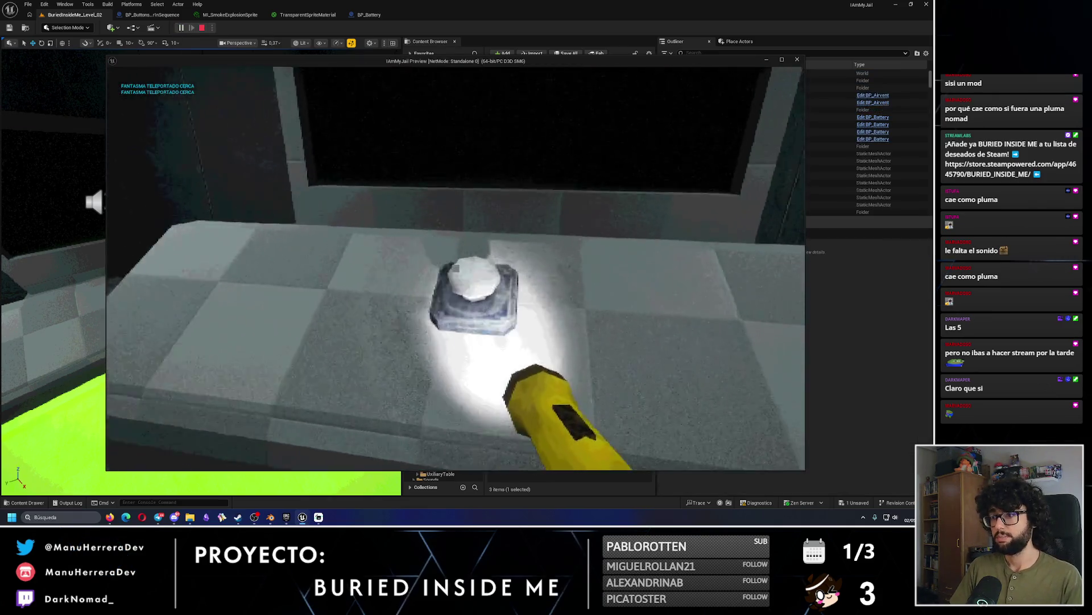
key("s")
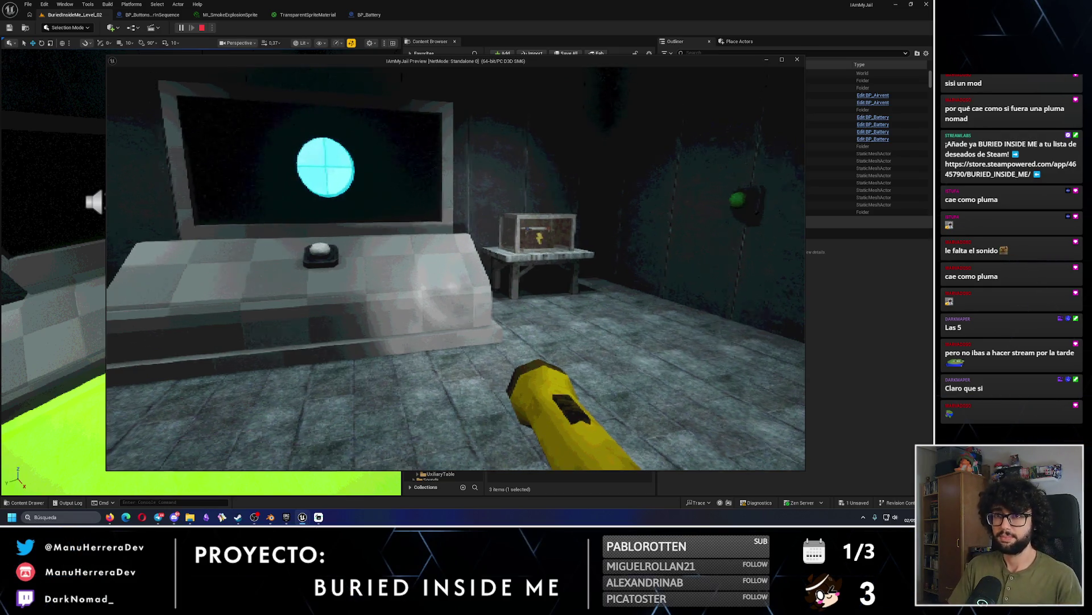
key("w")
key("w")
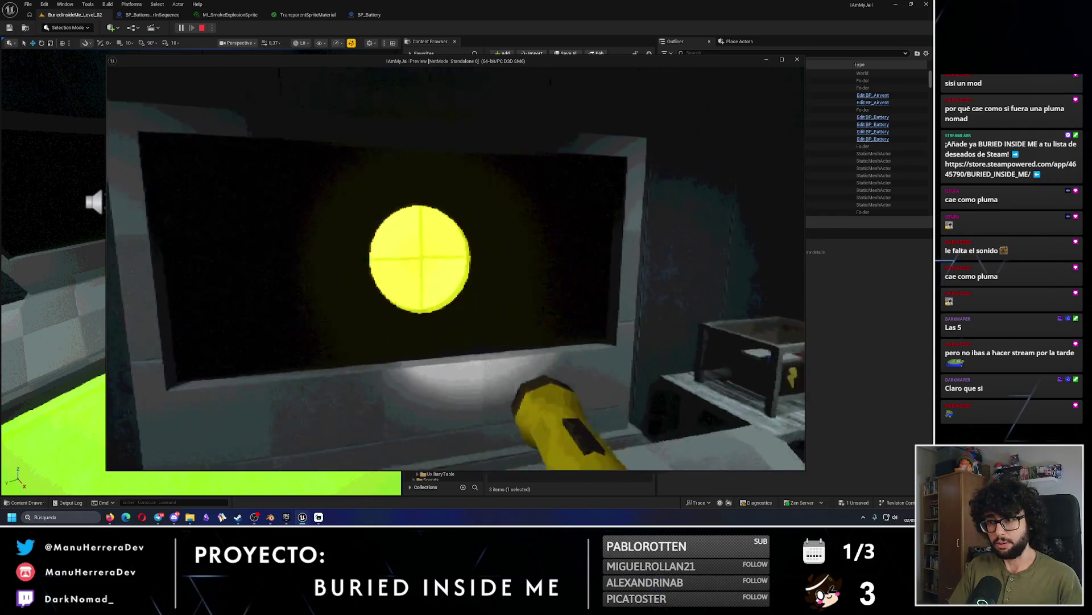
Complete the color puzzle, walk to the launched battery, and stop the playtest.
key("w")
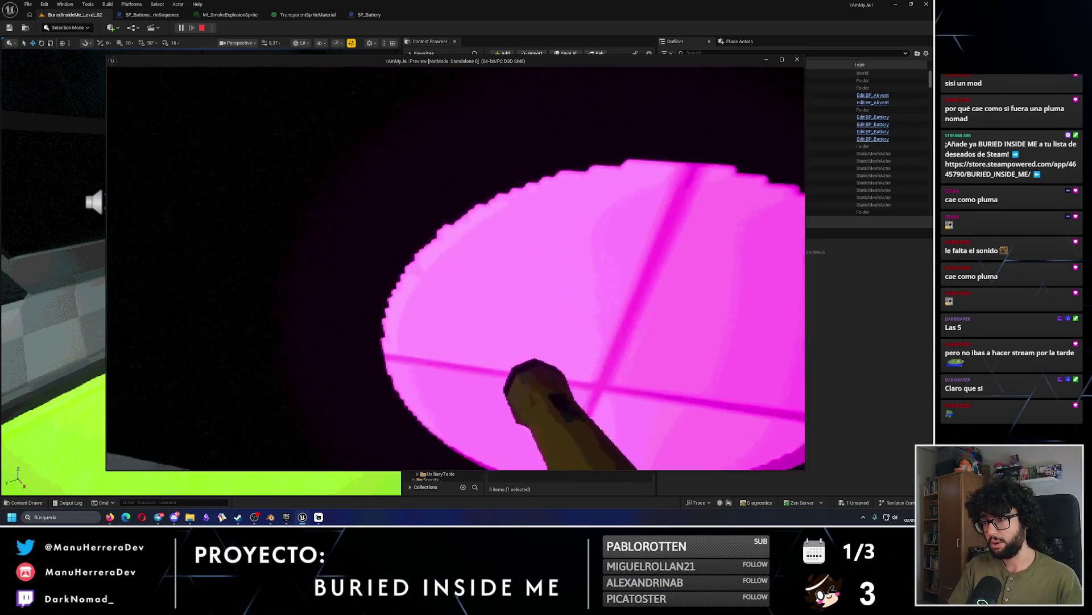
key("w")
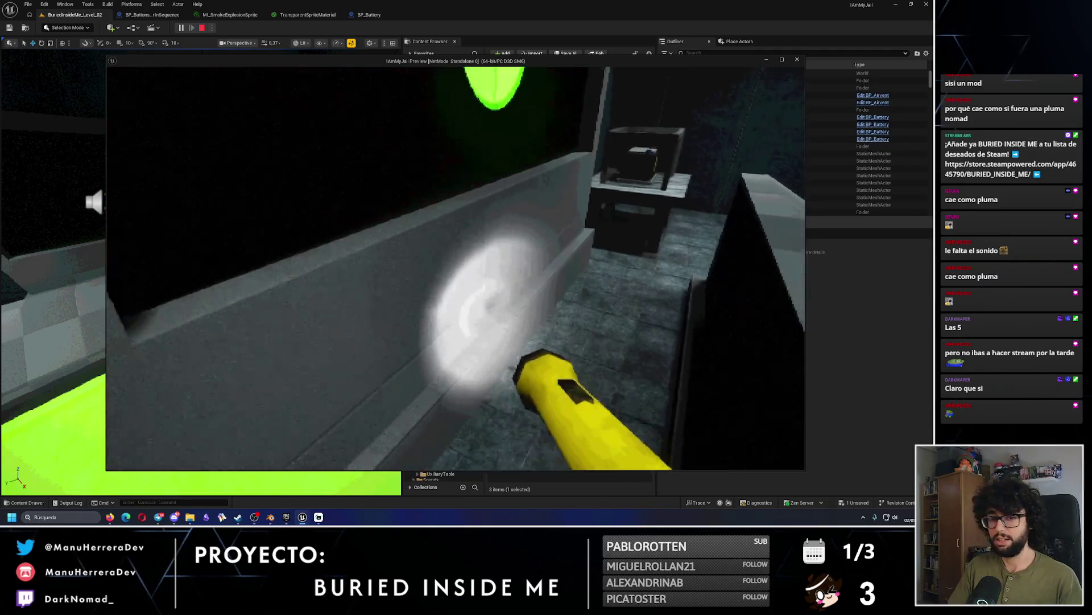
key("s")
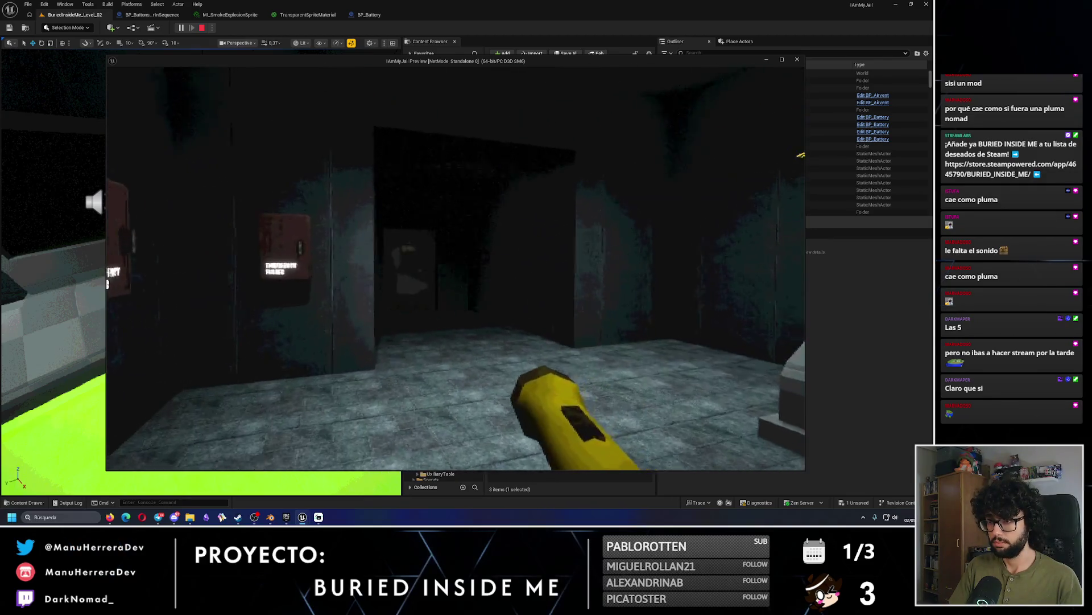
key("w")
key("s")
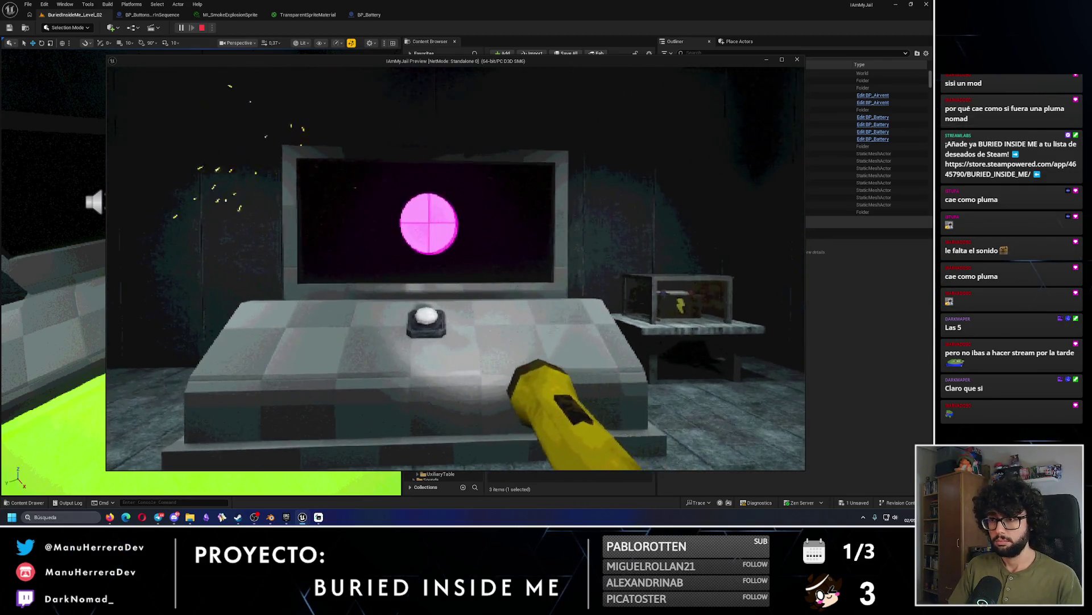
key("w")
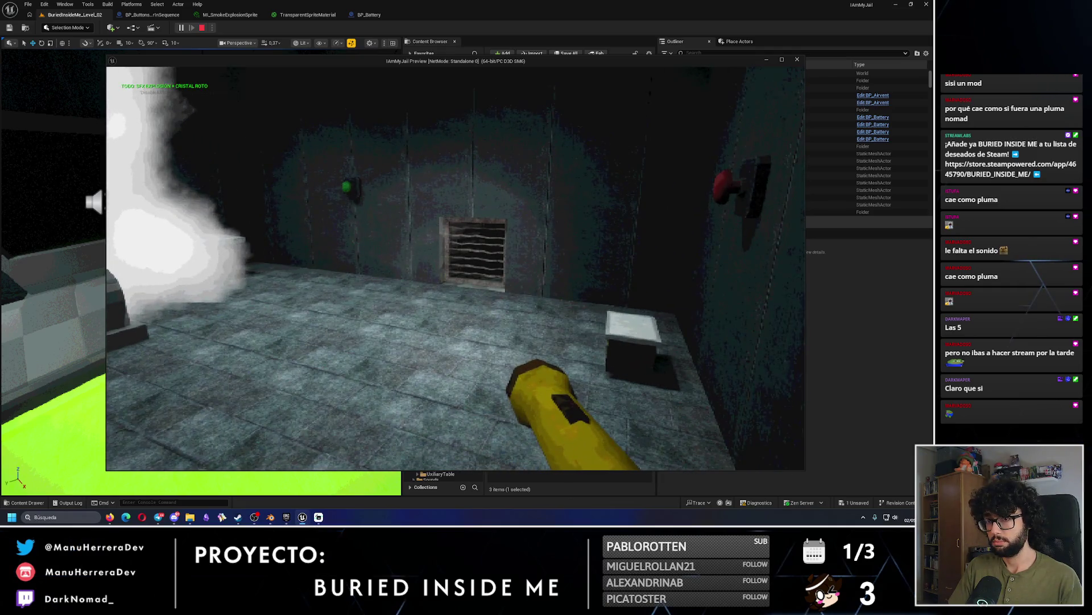
key("w")
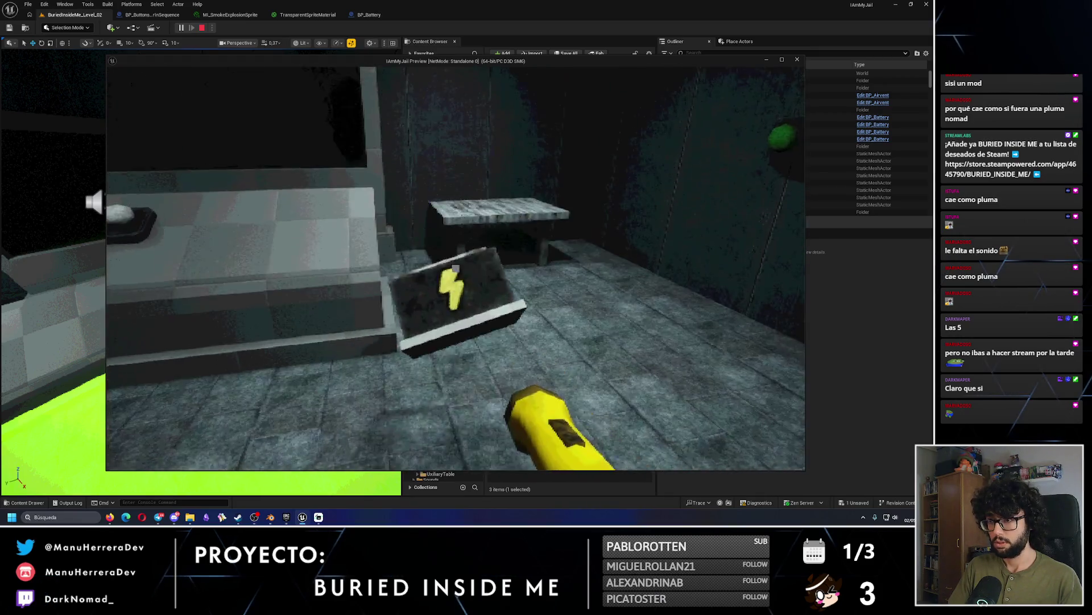
key("Escape")
left_click(367, 14)
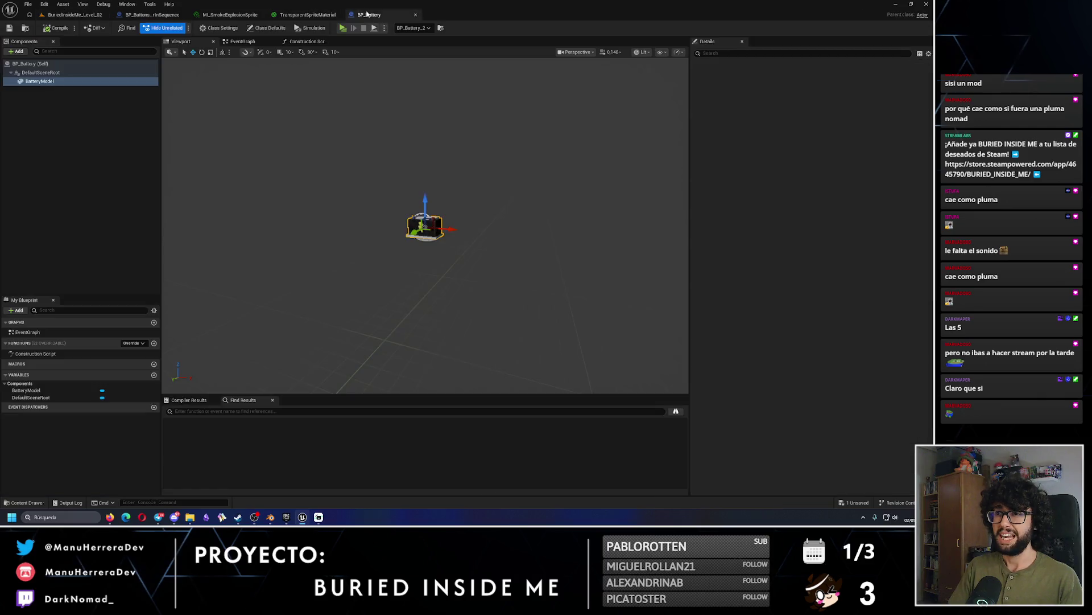
Set BatteryImpulseForce's default value to 25000.0 and save BP_ButtonsColorInSequence.
left_click(307, 15)
left_click(227, 15)
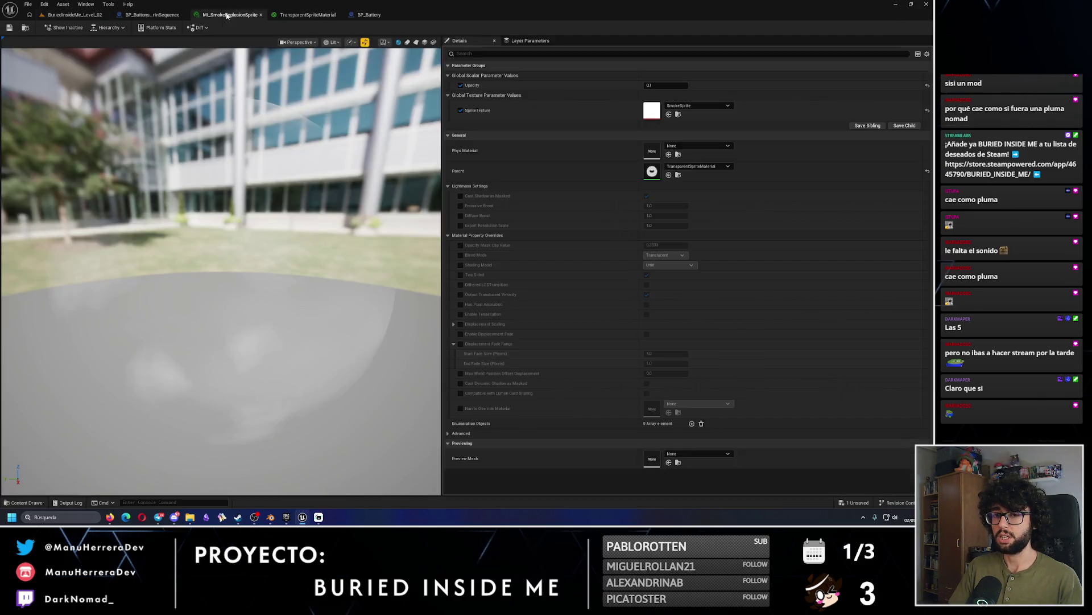
left_click(151, 15)
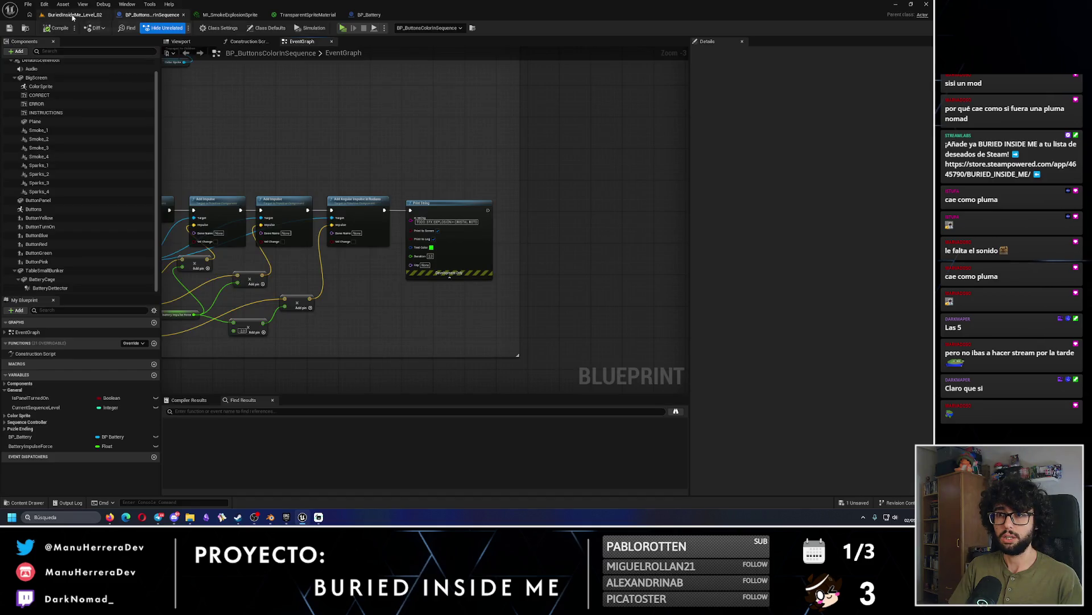
left_click(77, 447)
left_click(778, 233)
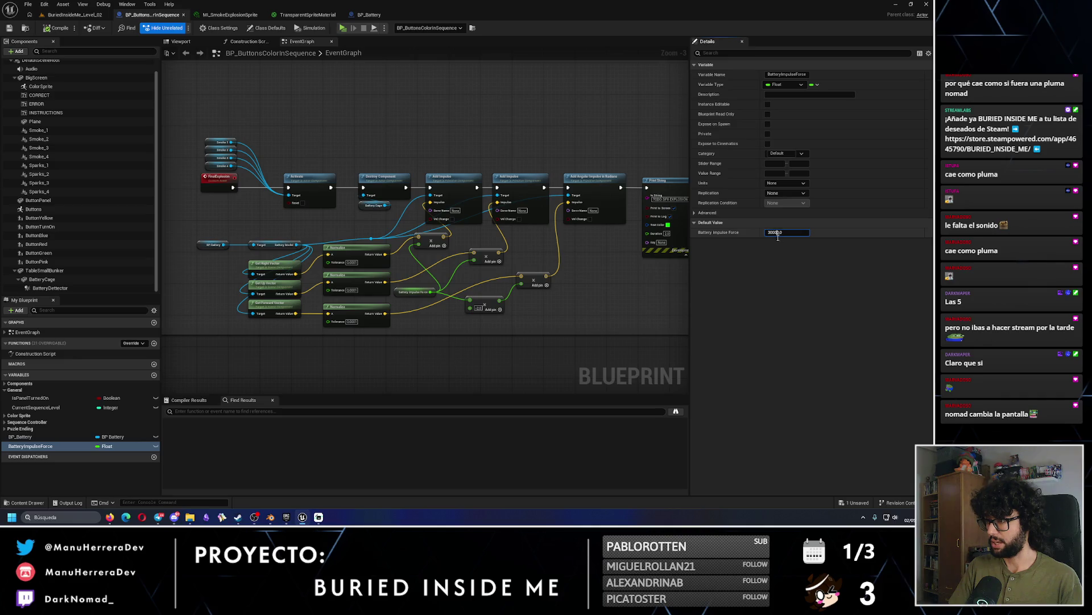
type("0")
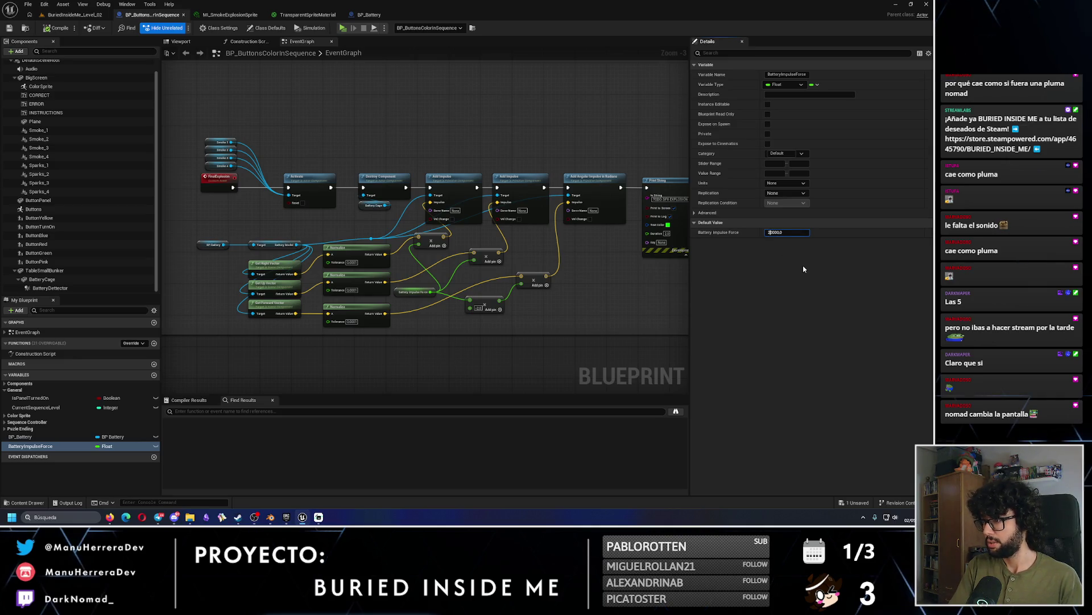
key("Return")
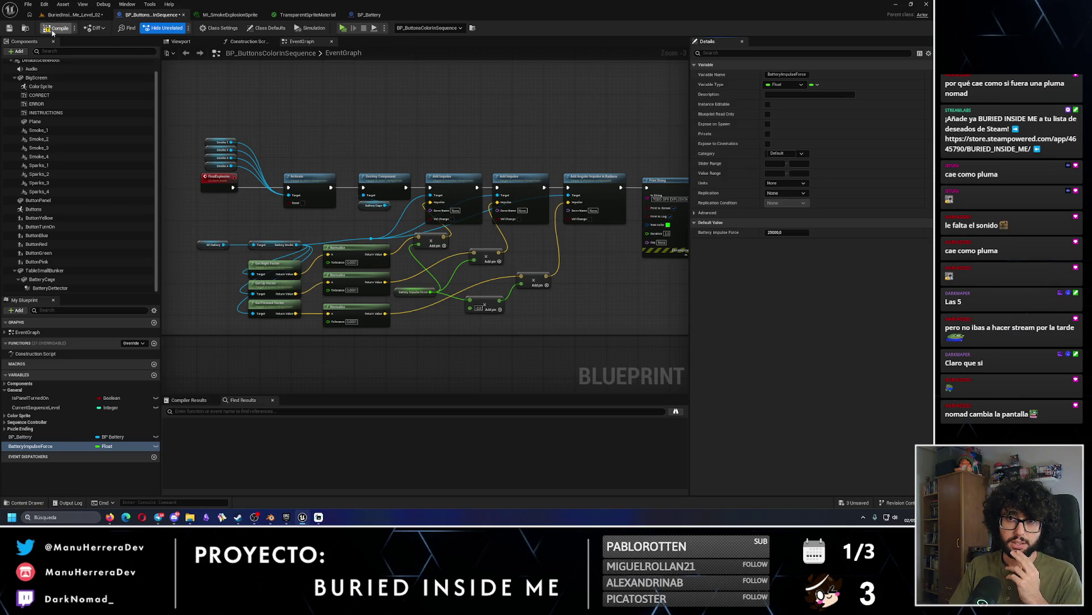
key("ctrl+s")
left_click(25, 30)
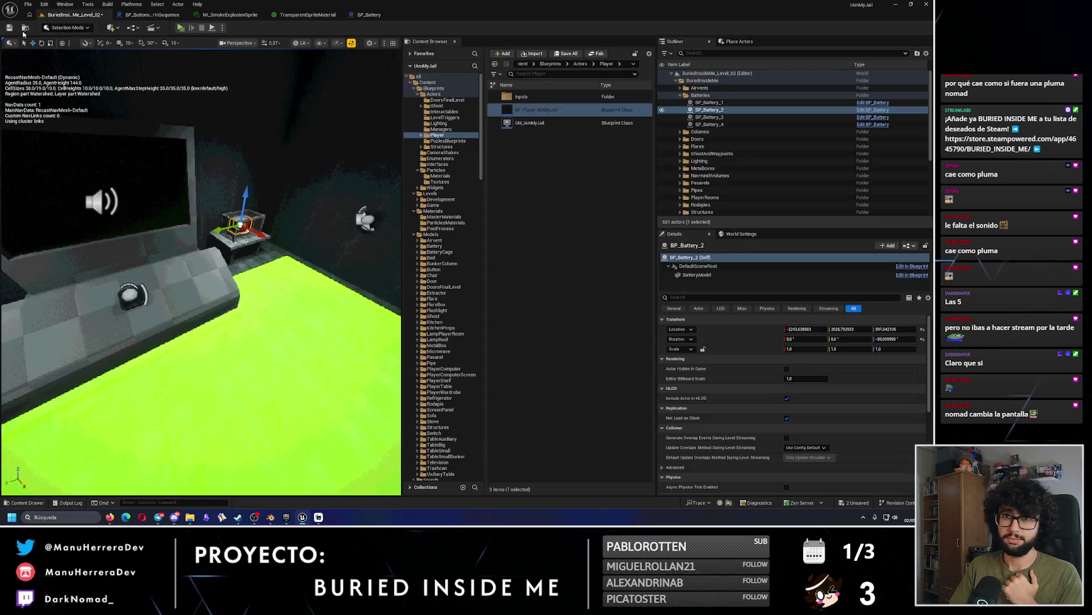
Playtest with the lowered impulse, watching the console's colour sequence until the explosion, then stop.
key("alt+p")
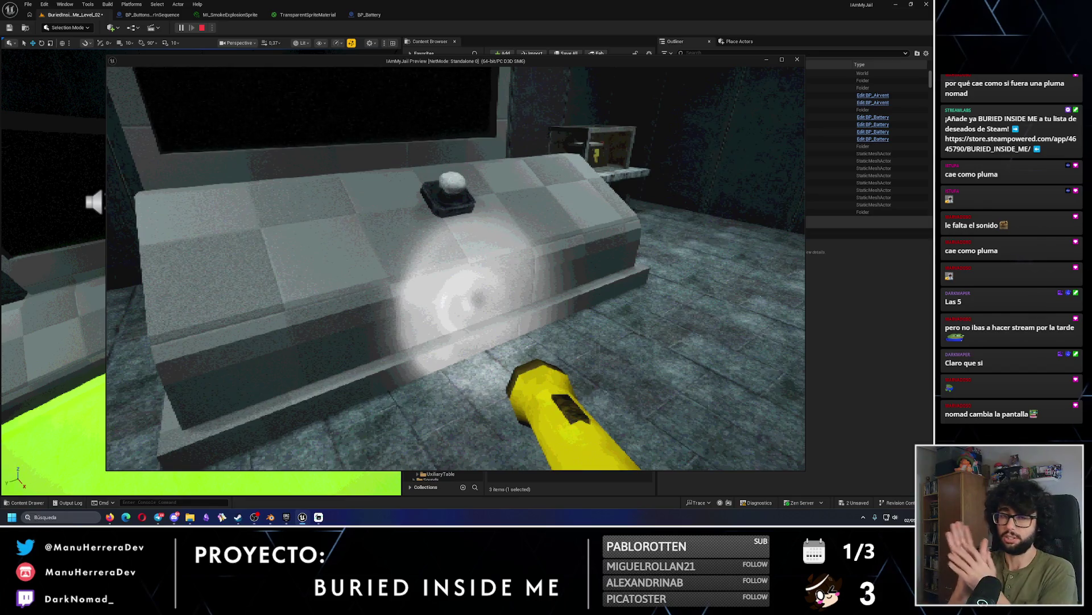
key("w")
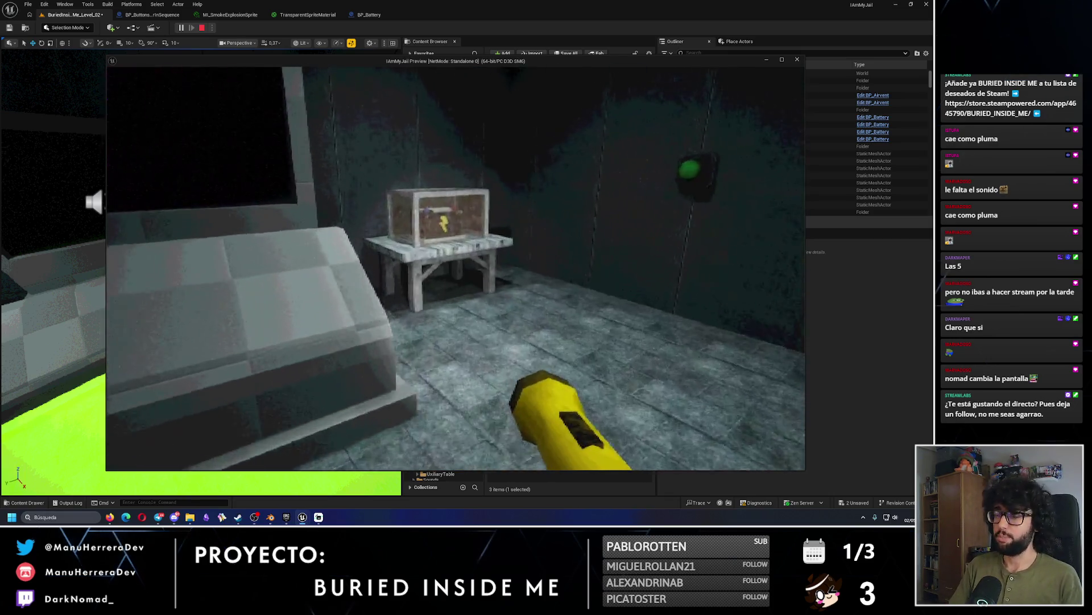
key("shift+w")
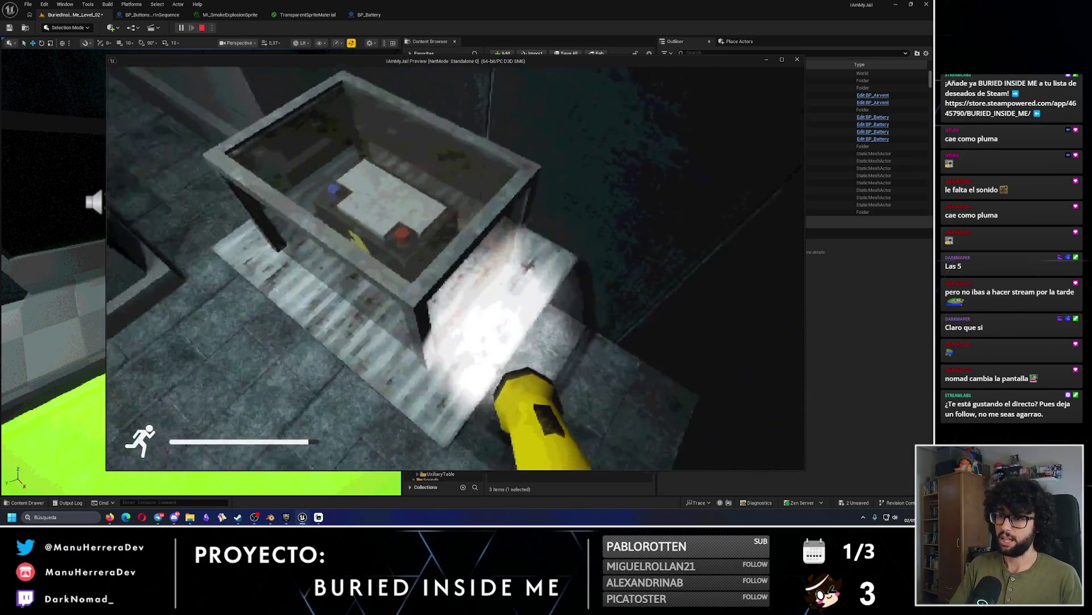
key("shift+s")
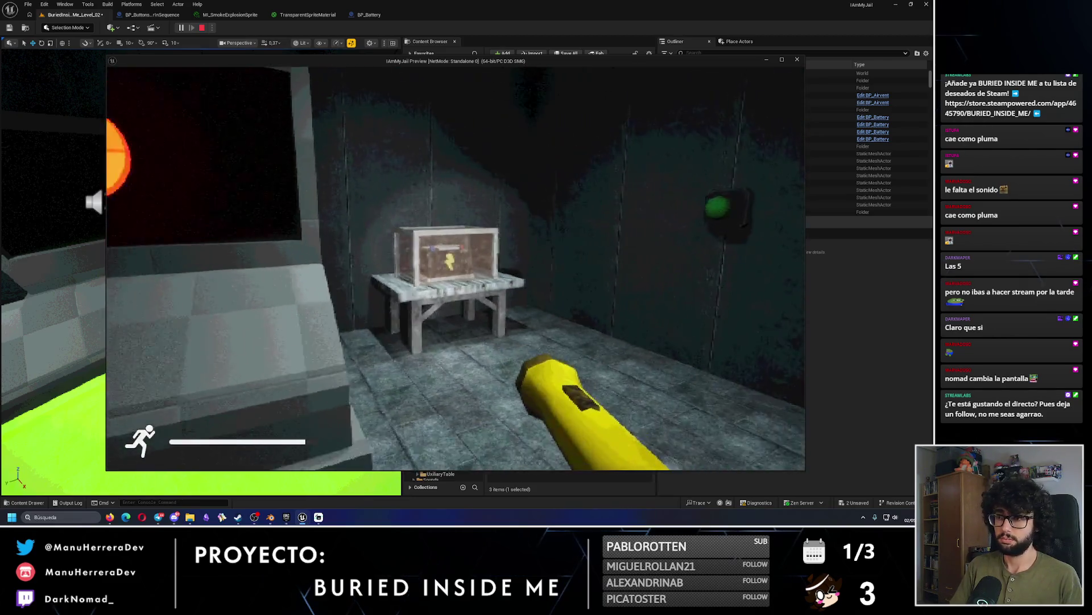
key("s")
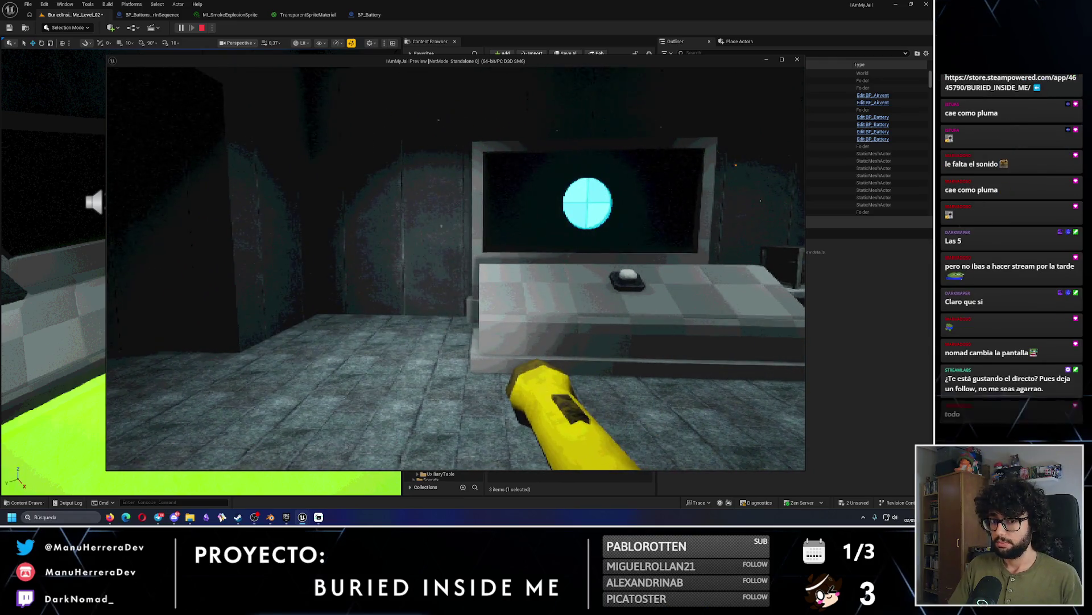
key("w")
key("s")
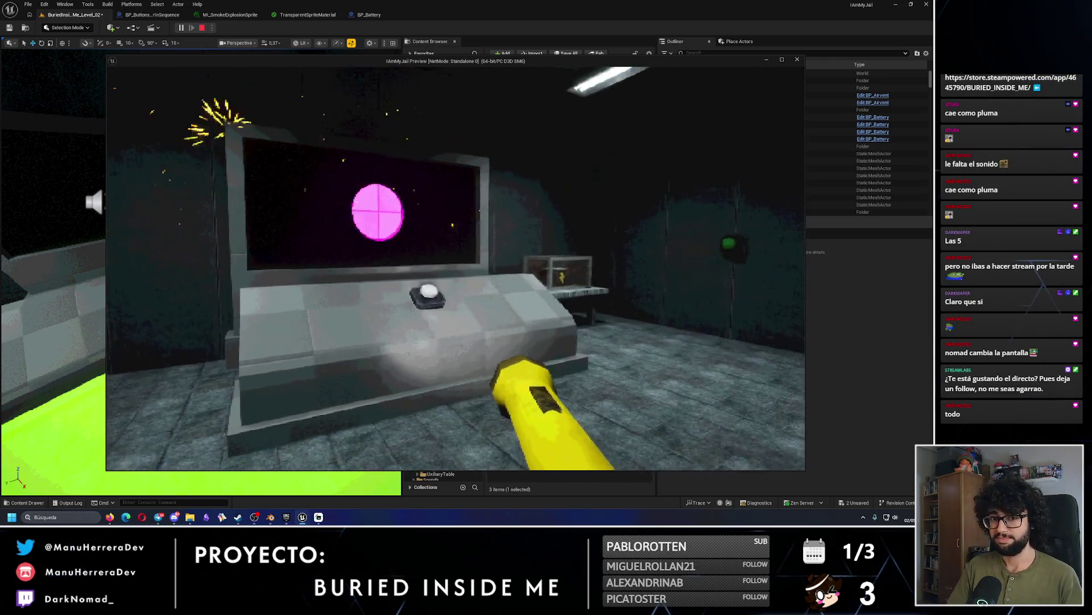
key("d")
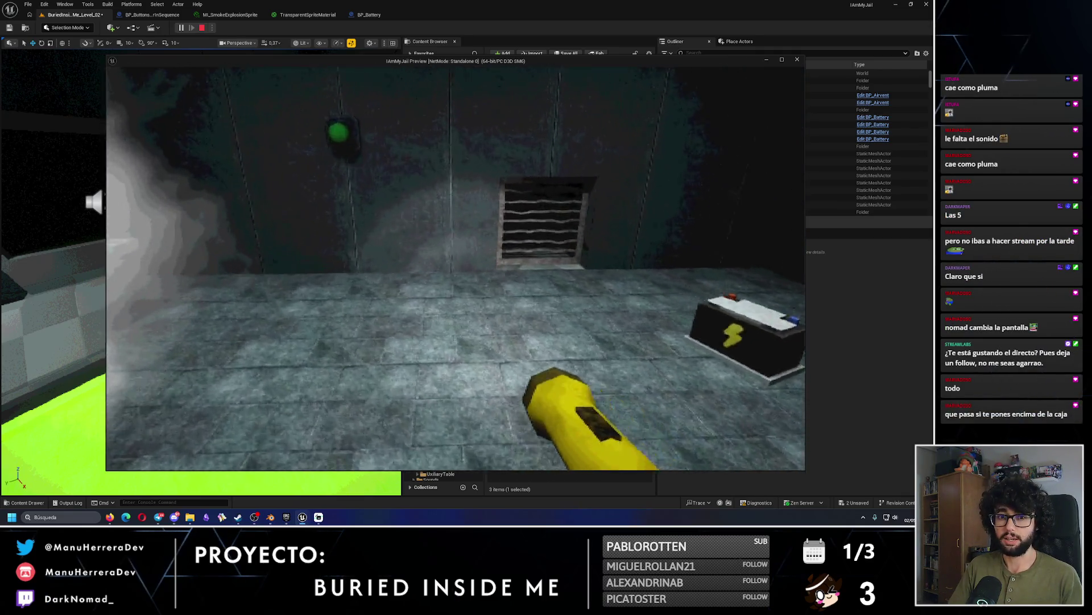
key("Escape")
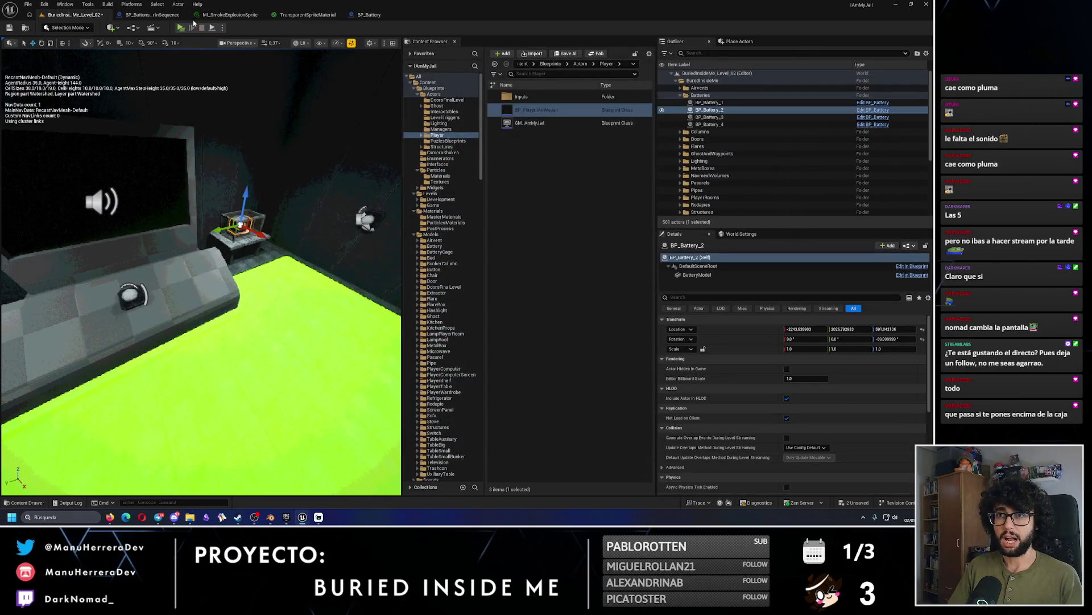
Start a playtest, cross the tiled room to the glass case, and drop into the shaft.
left_click(180, 27)
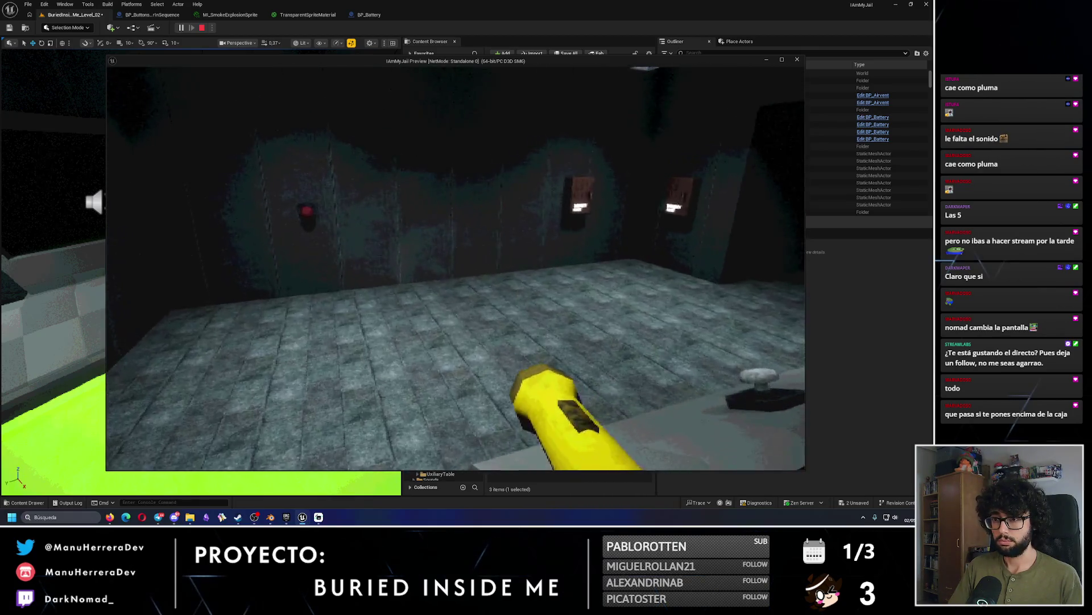
key("shift")
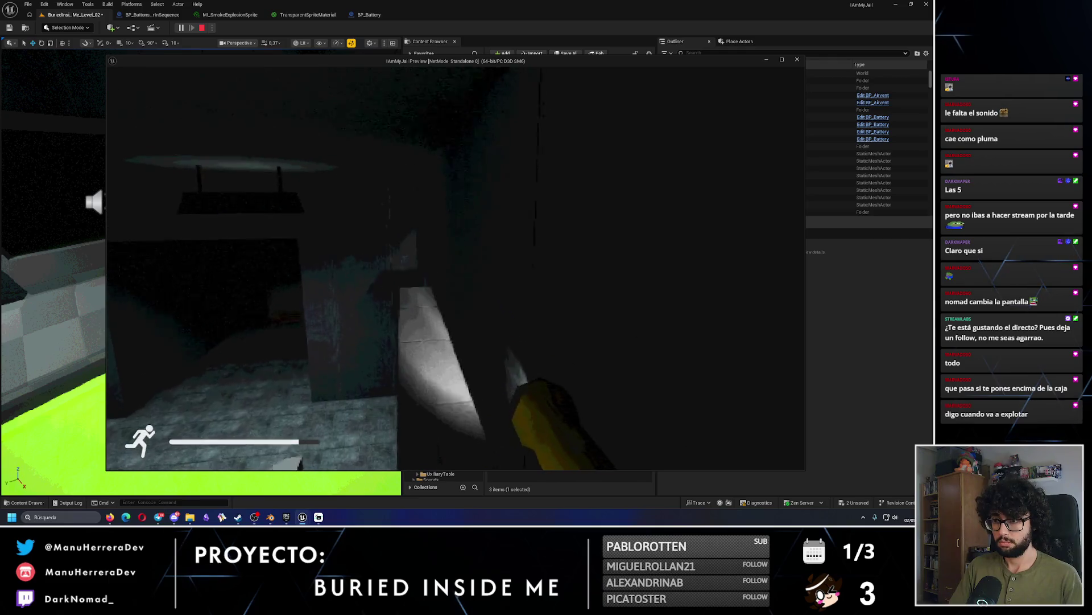
key("w")
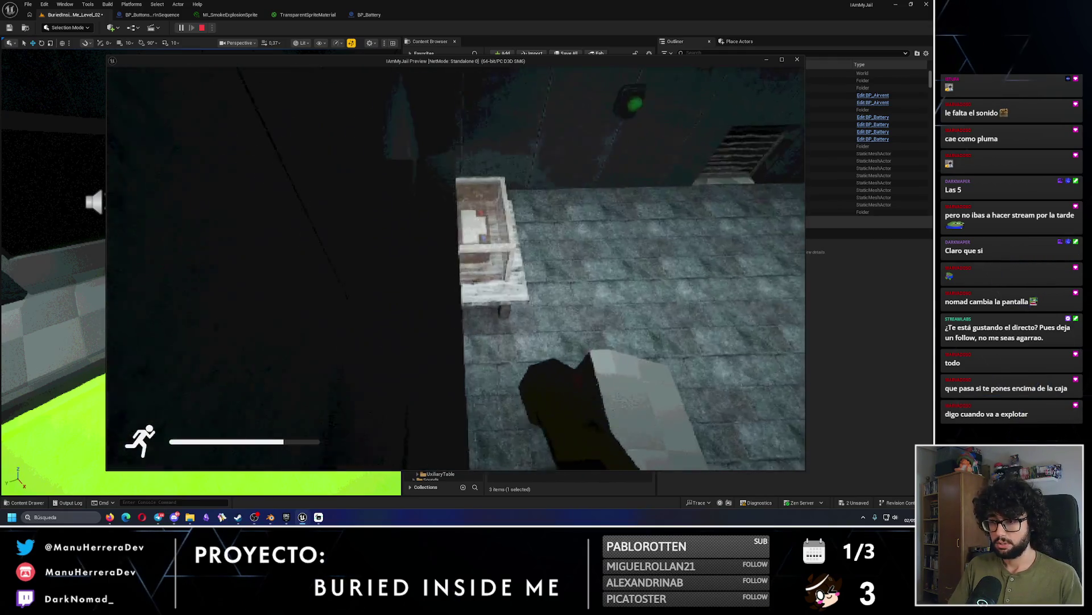
key("w")
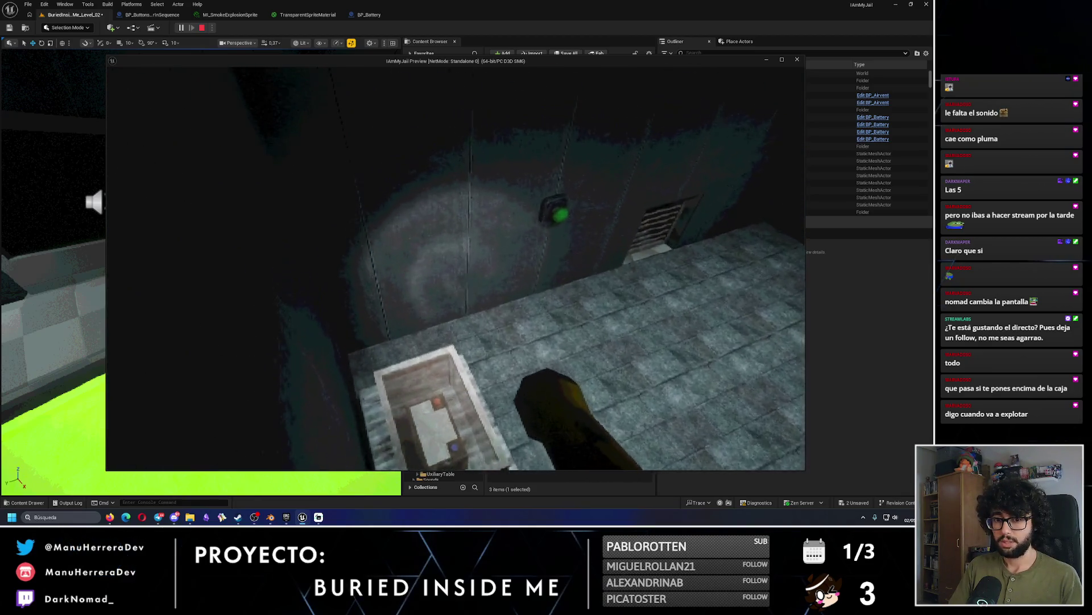
key("w")
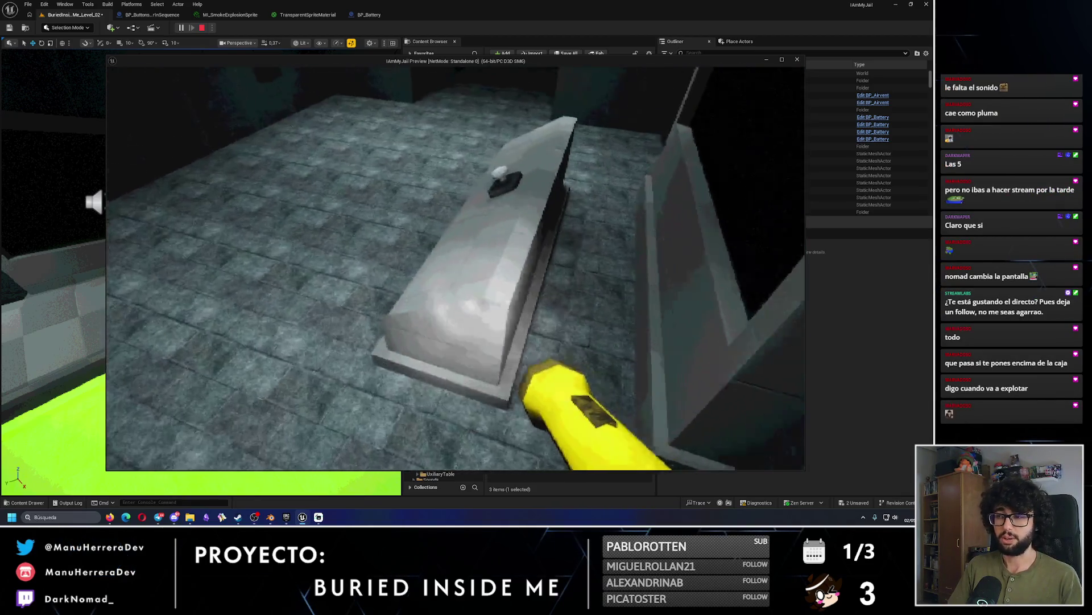
key("w")
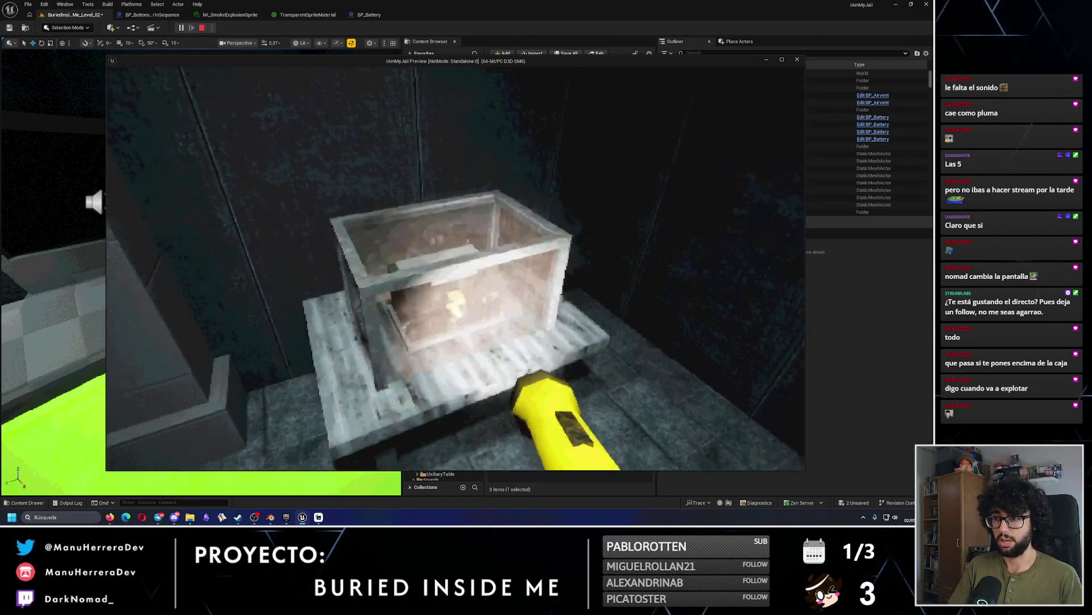
key("w")
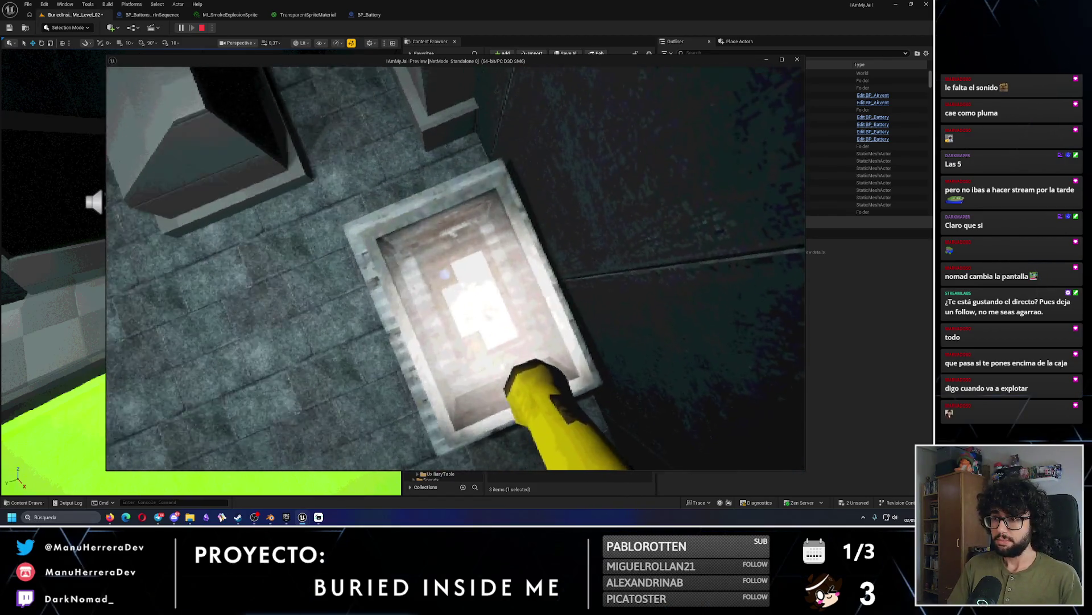
key("w")
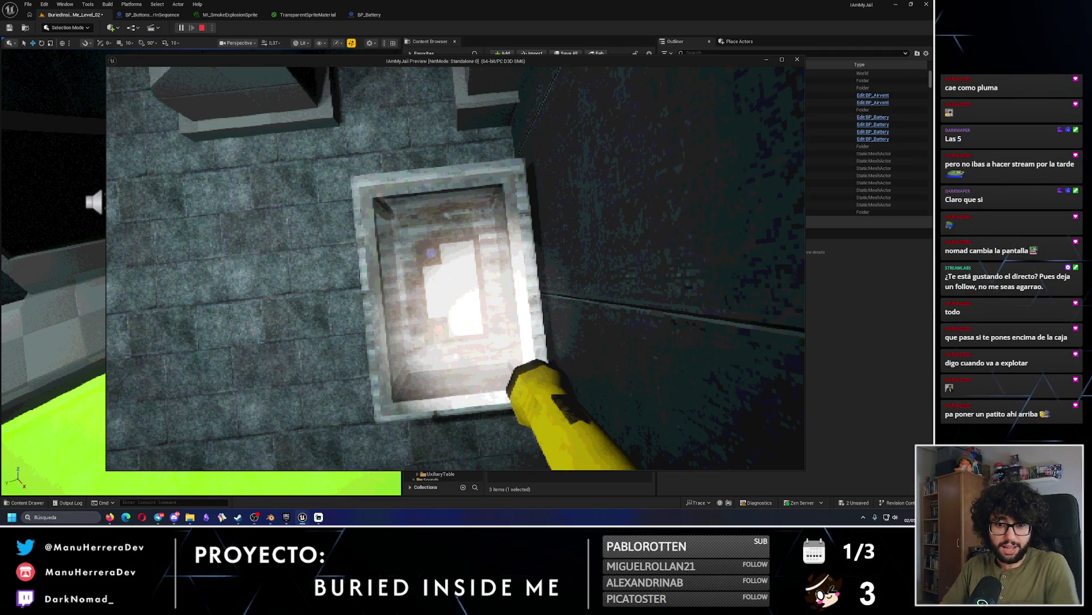
key("w")
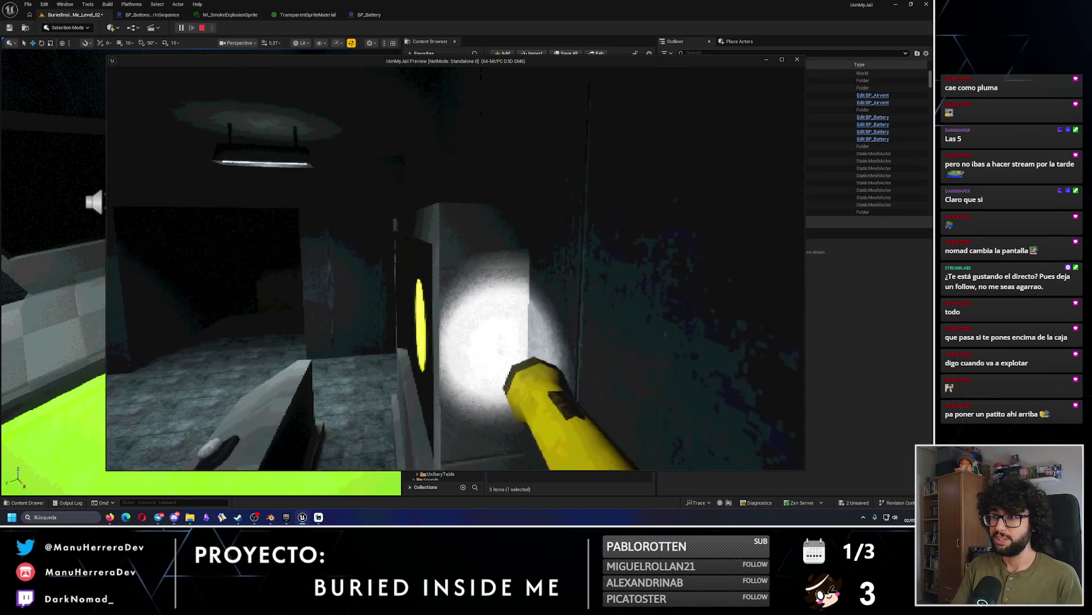
Watch the smoke explosion launch the battery, then pick it up and carry it to the wall.
key("w")
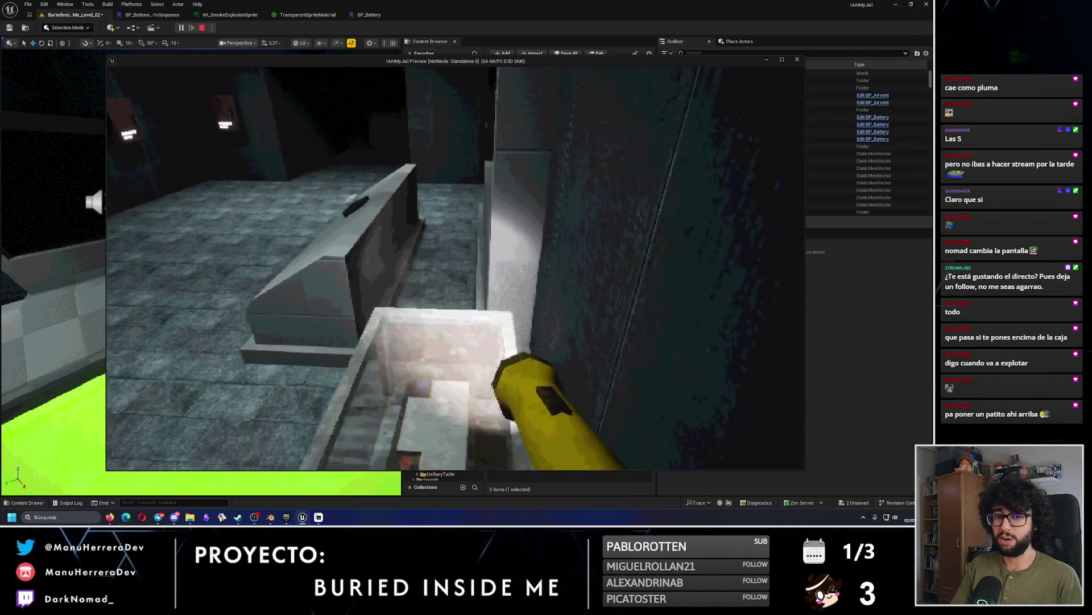
key("w")
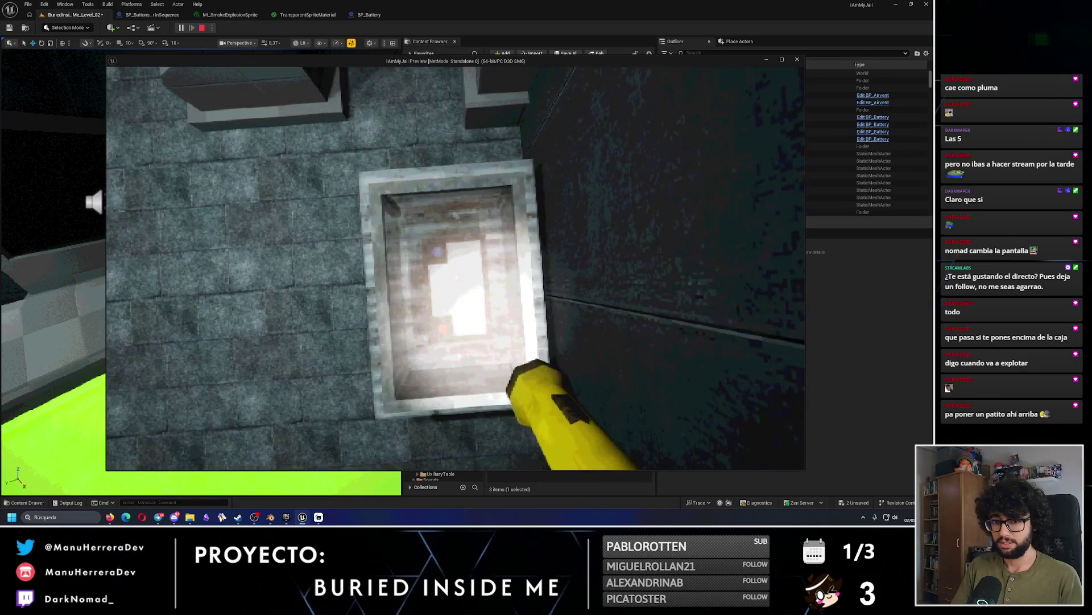
key("w")
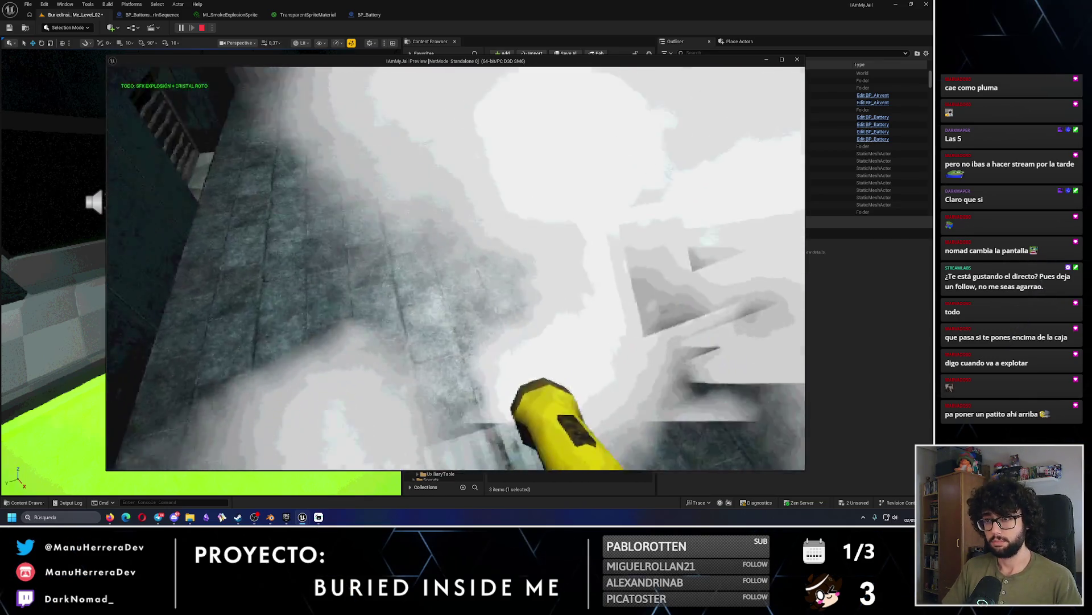
key("w")
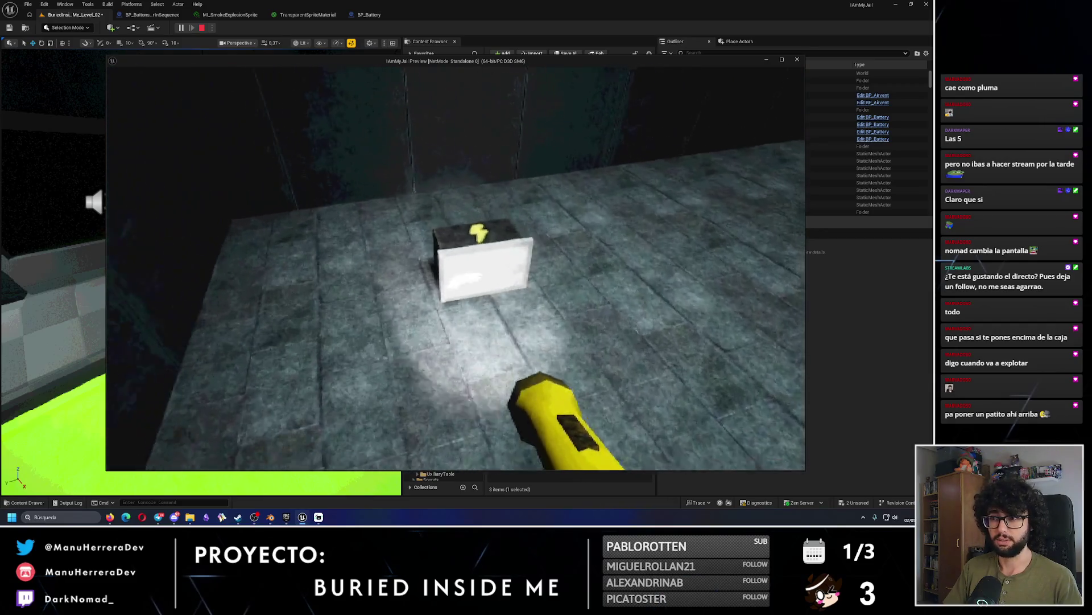
mouse_move(455, 268)
key("e")
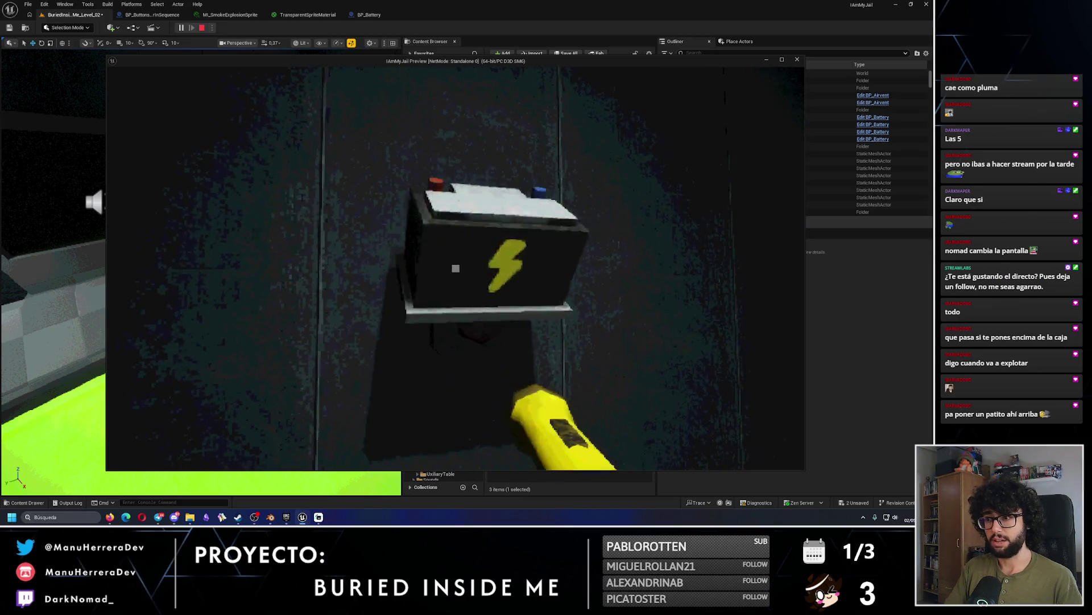
key("w")
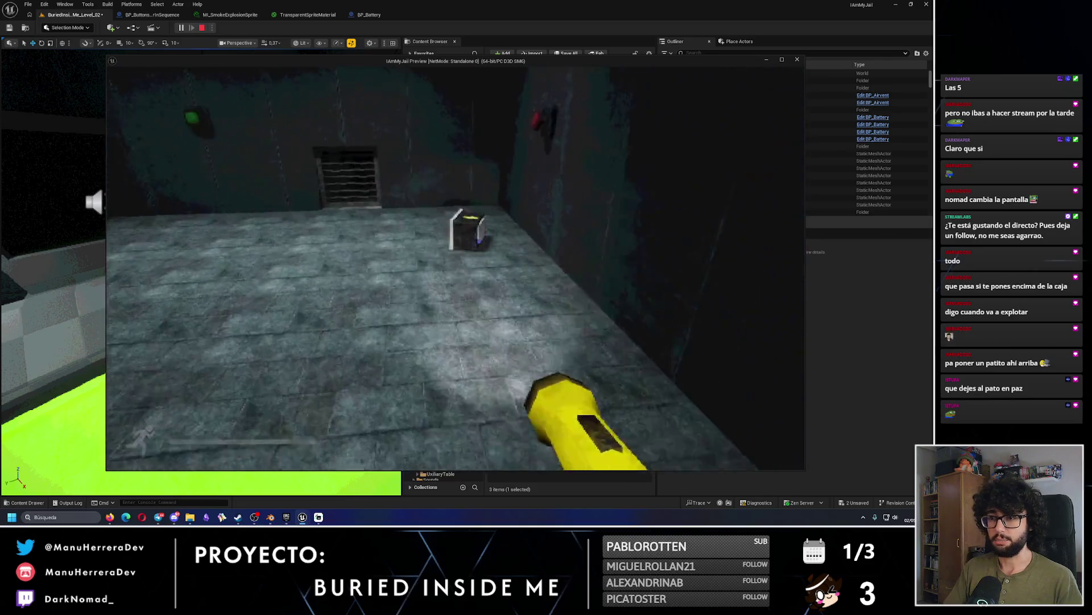
key("shift+w")
key("shift+w")
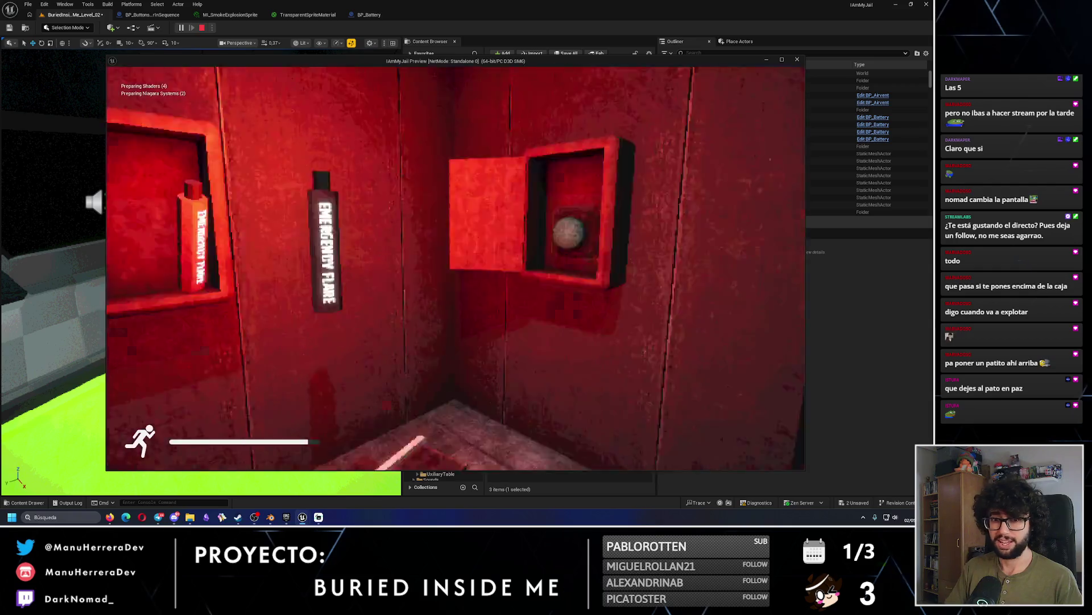
Switch on the flashlight and place the battery in the red wall compartment.
key("w")
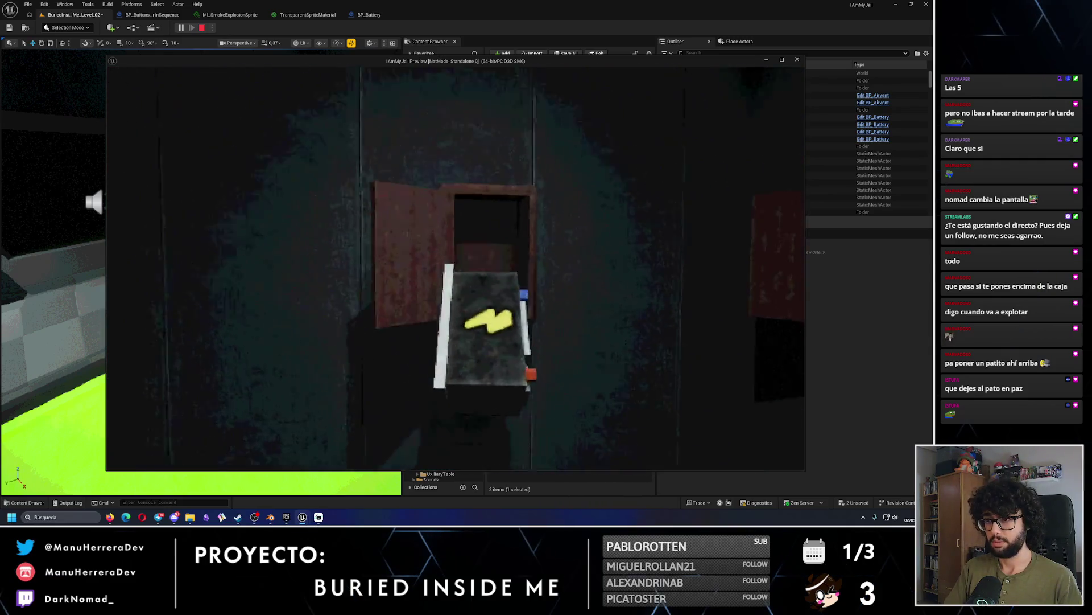
key("s")
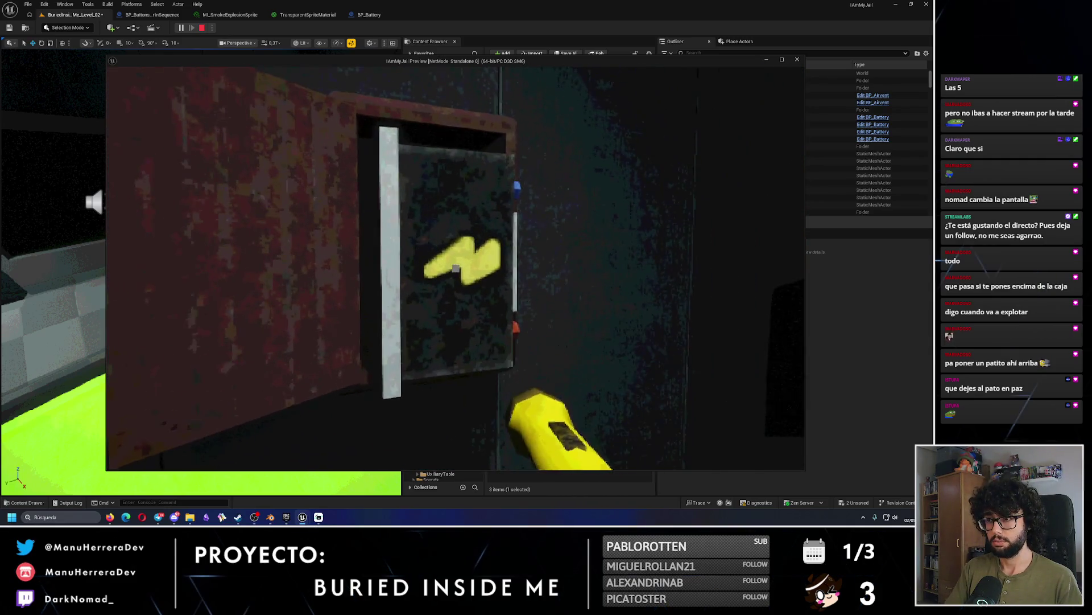
key("f")
key("w")
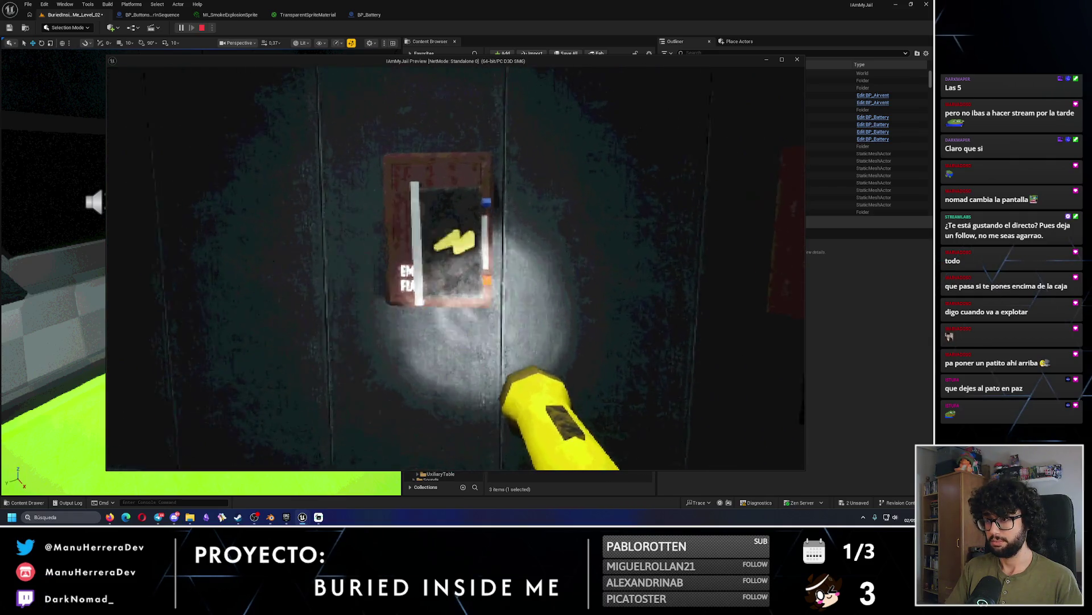
key("s")
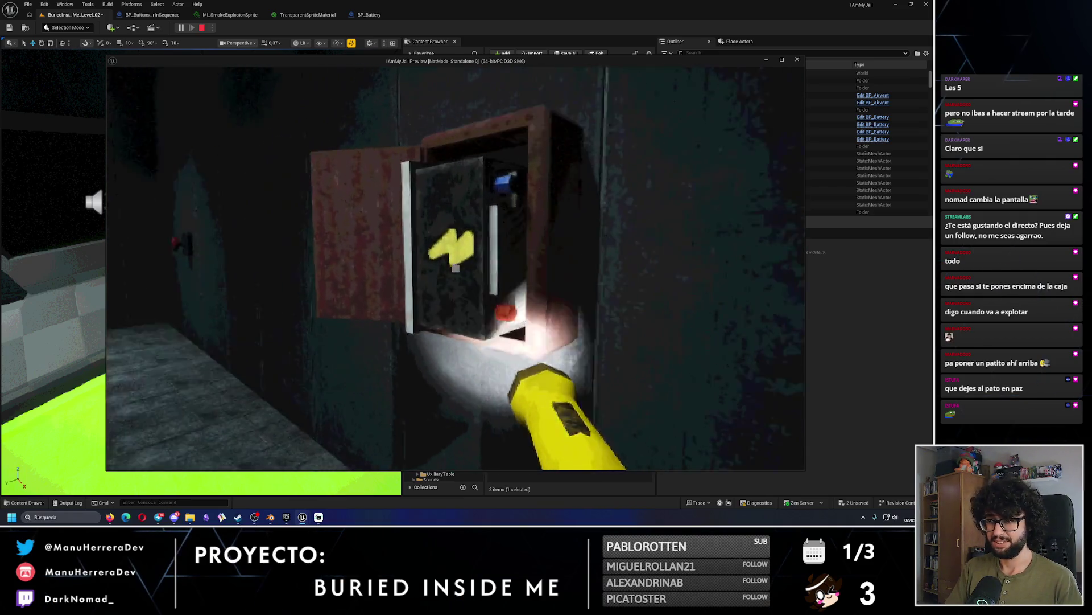
key("s")
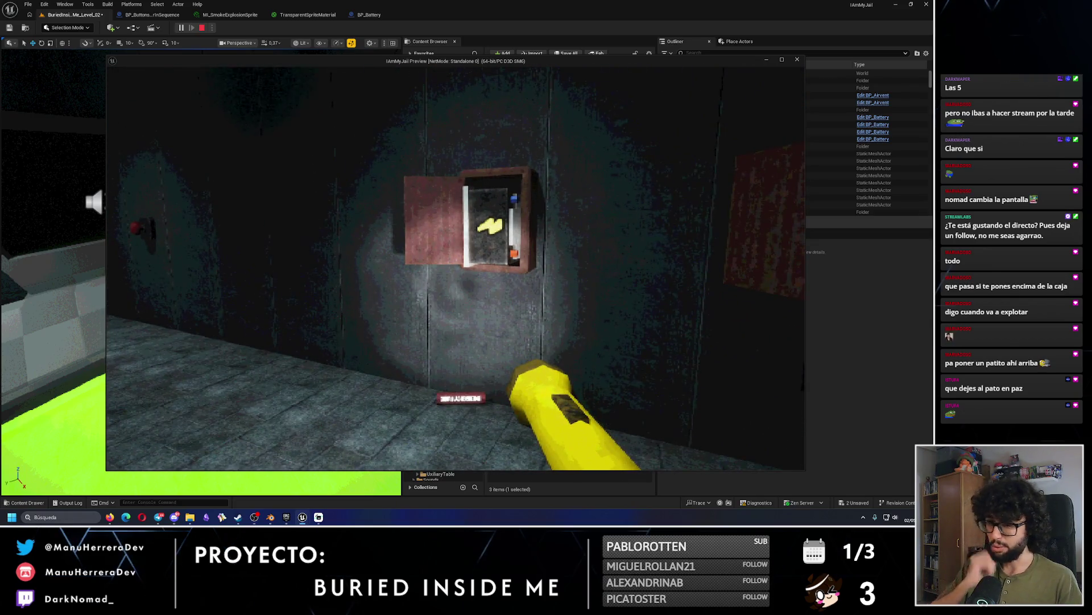
Pick up the lit dynamite stick, walk back to the console, and stop the play session.
key("e")
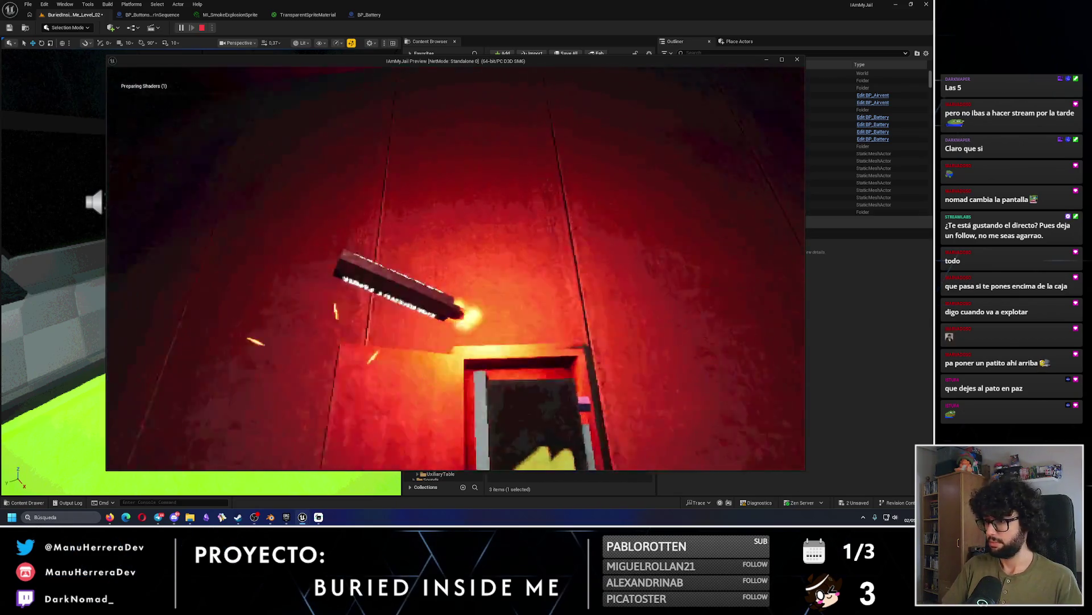
key("s")
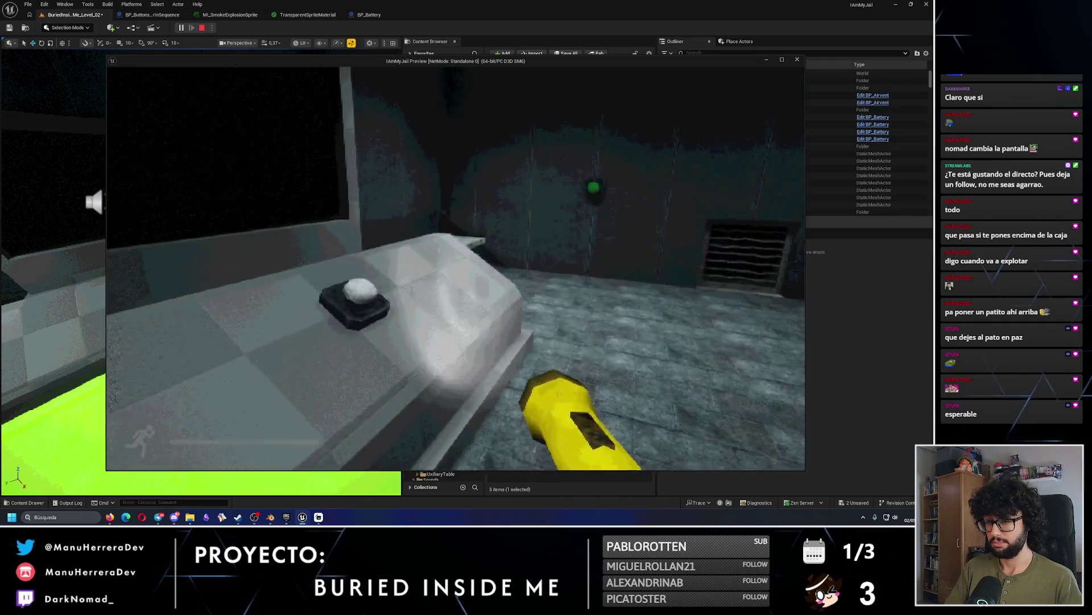
key("shift+w")
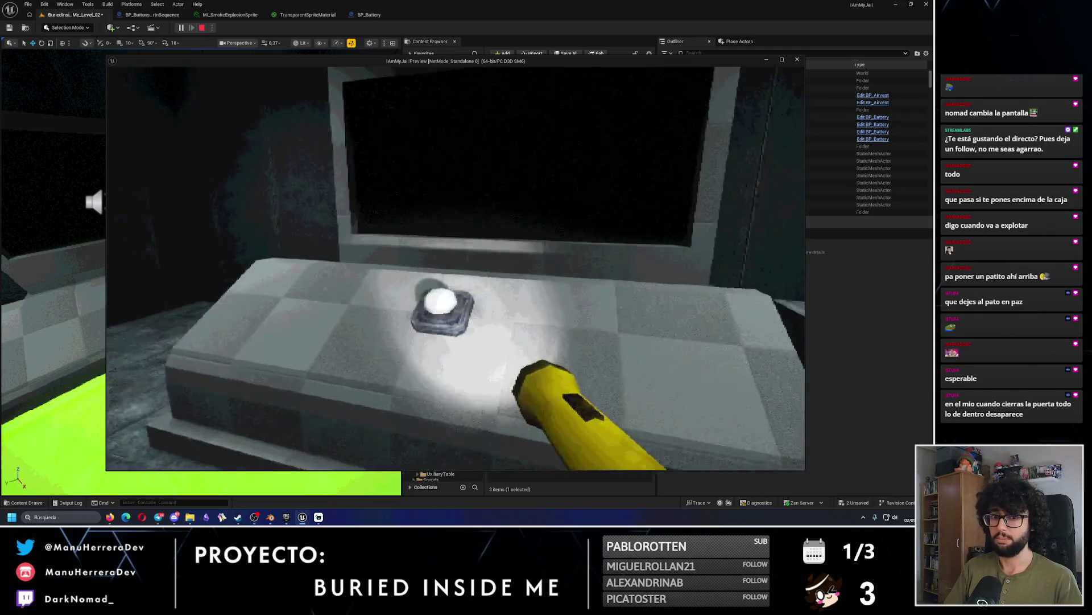
key("Escape")
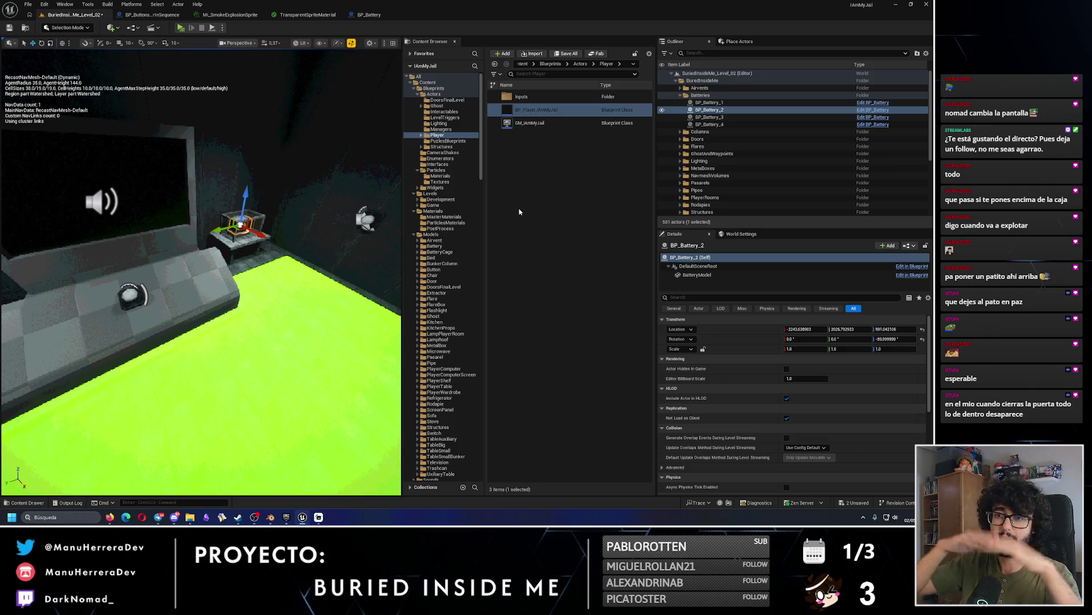
Save the level, look up at the wall buttons and light, and start a new play session.
left_click(14, 30)
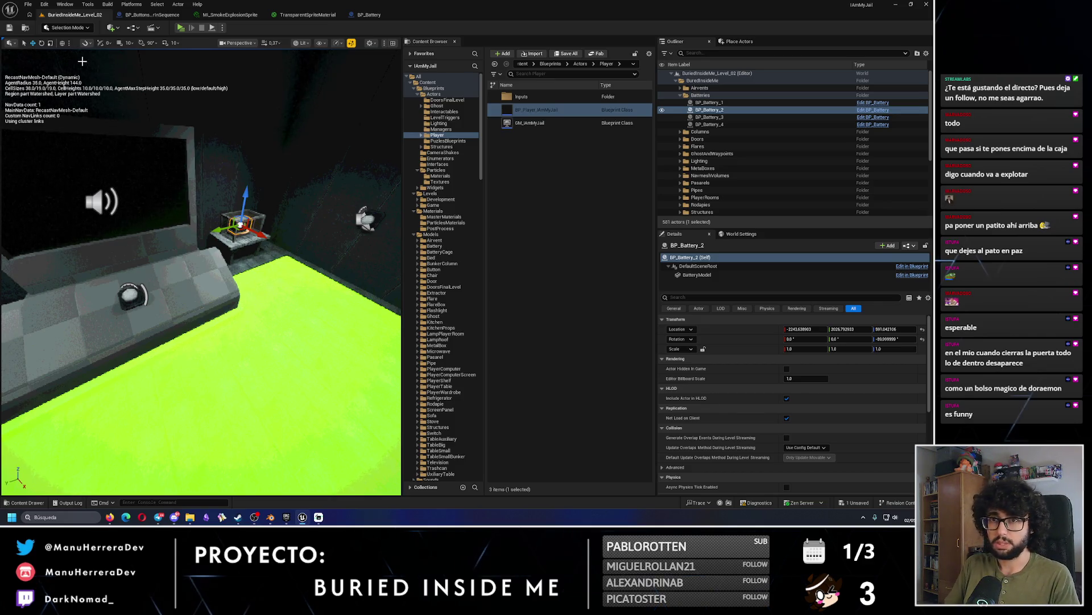
left_click_drag(81, 61, 119, 39)
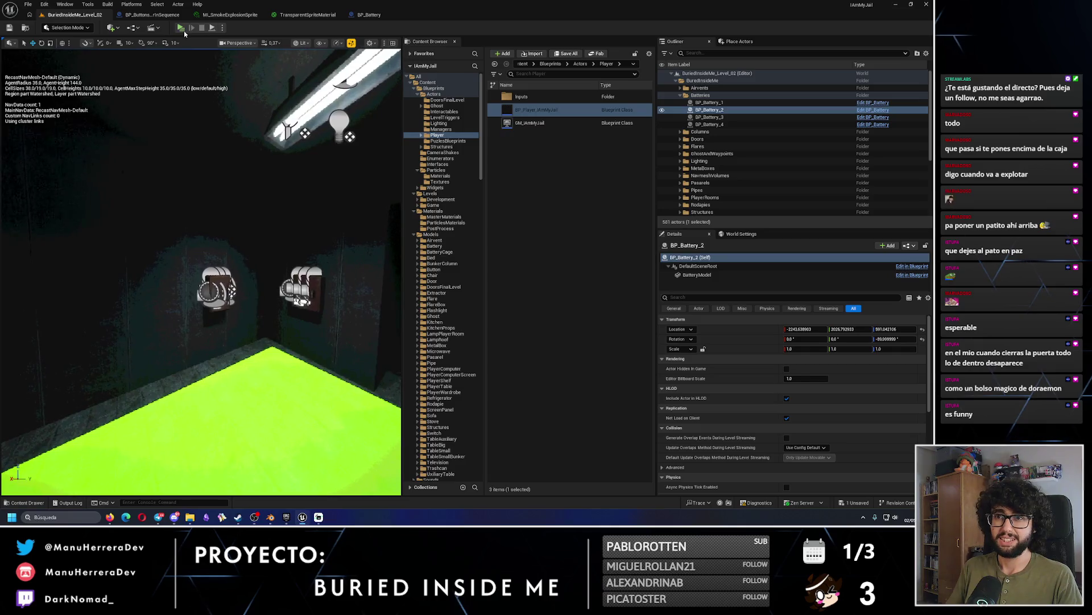
left_click(182, 30)
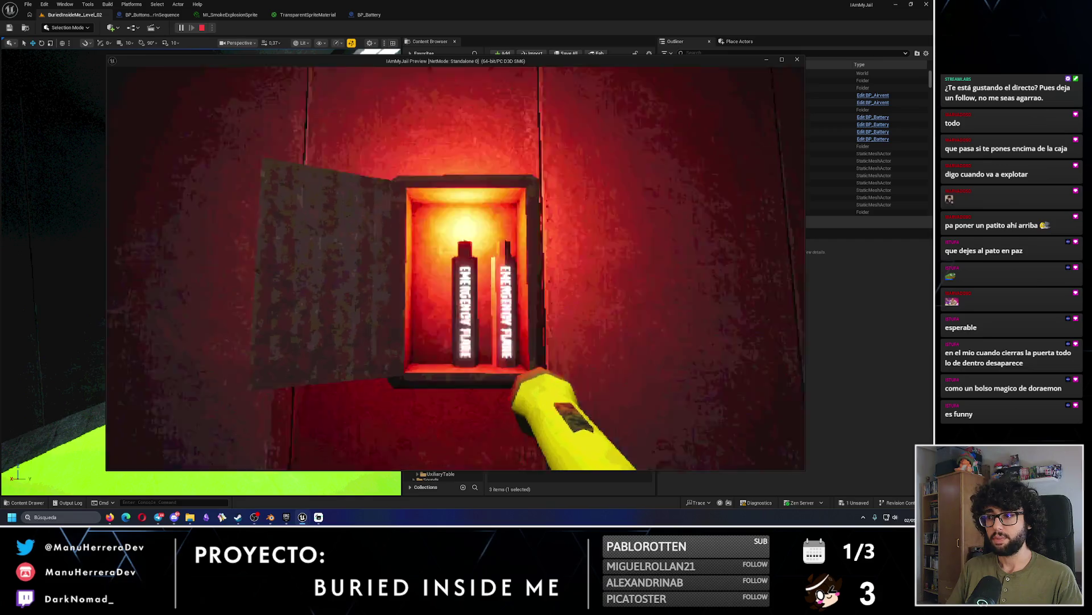
Light a flare, open the flare box, press the console button, then stop the playtest.
key("e")
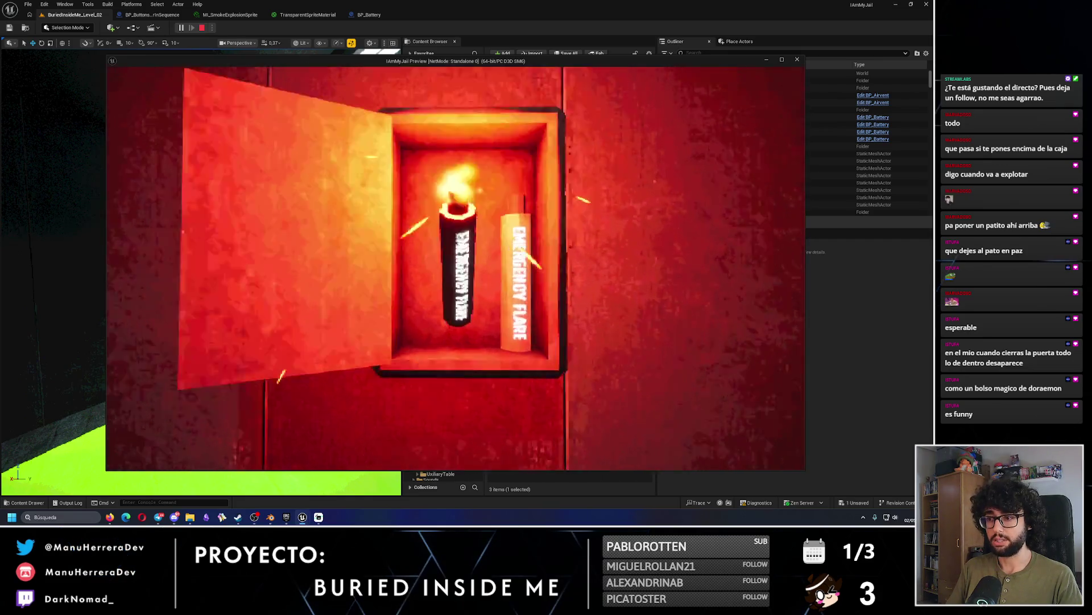
key("e")
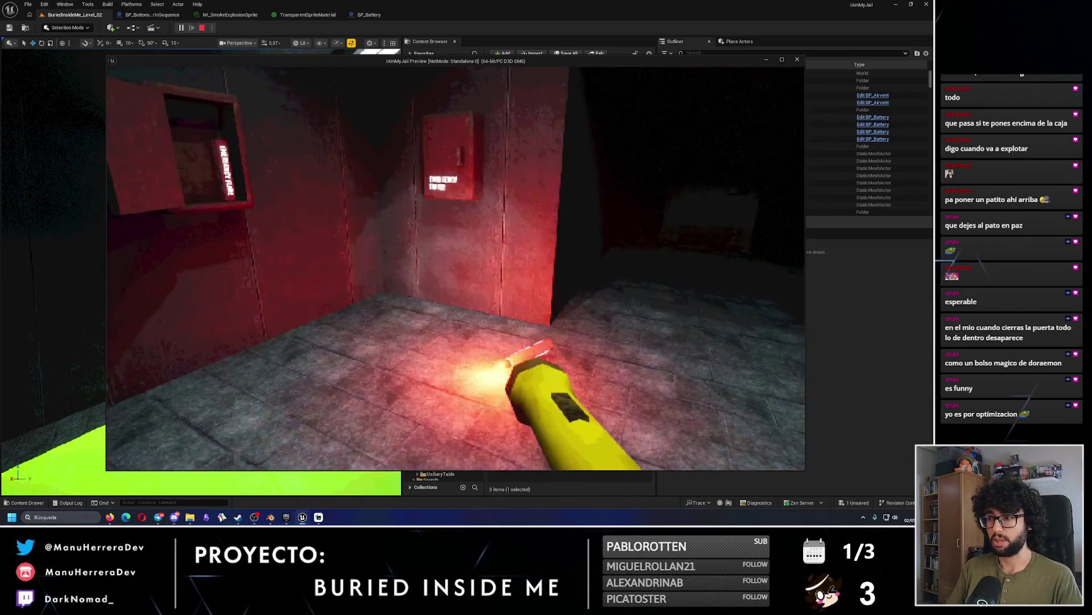
key("e")
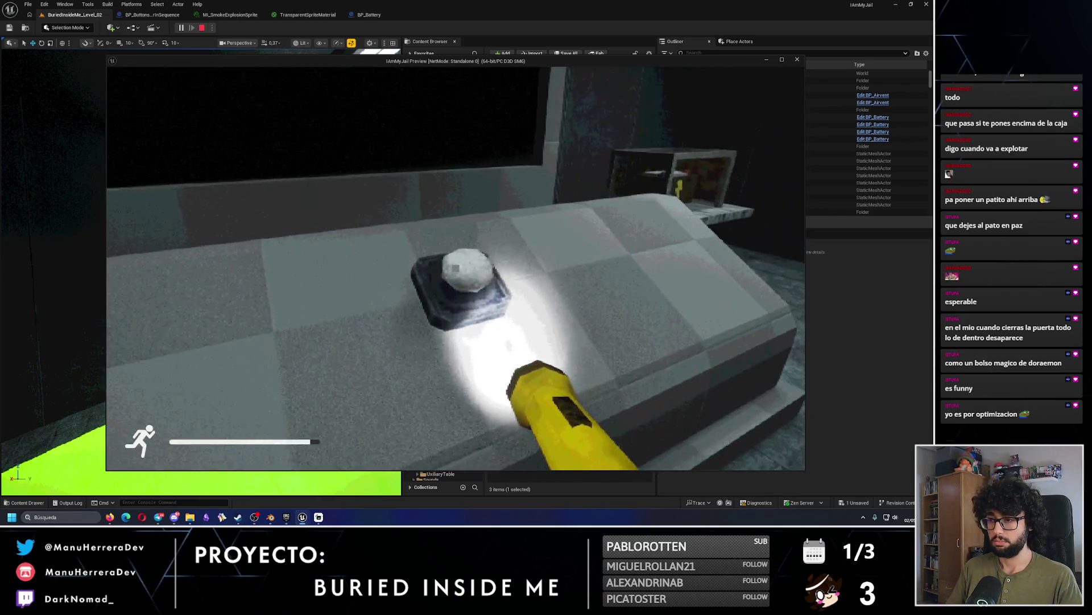
key("e")
key("Escape")
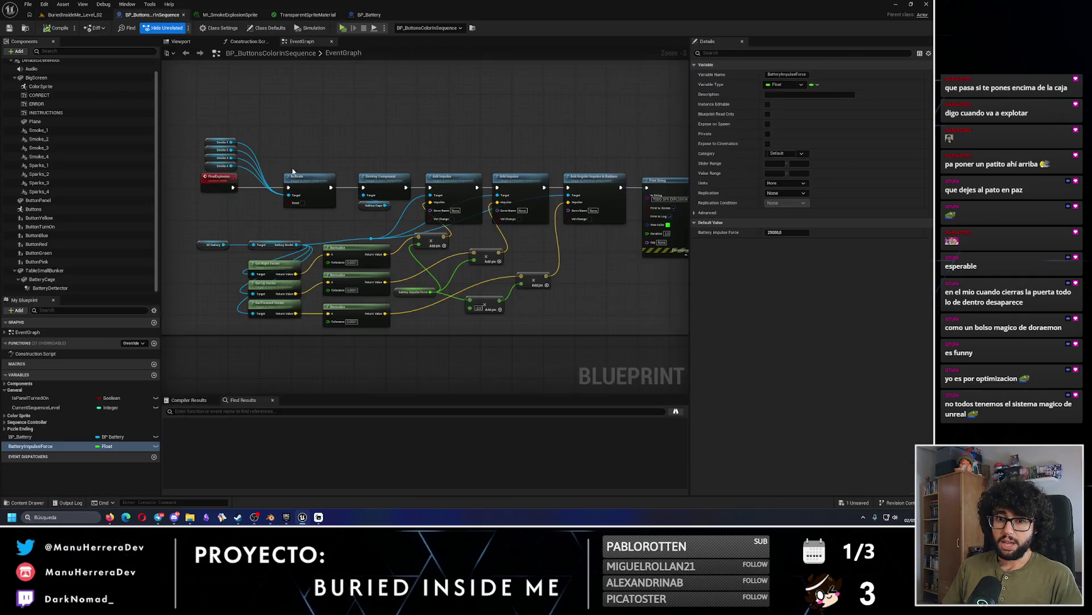
Survey the other node groups in the EventGraph and save the Blueprint.
scroll(326, 145, "down", 5)
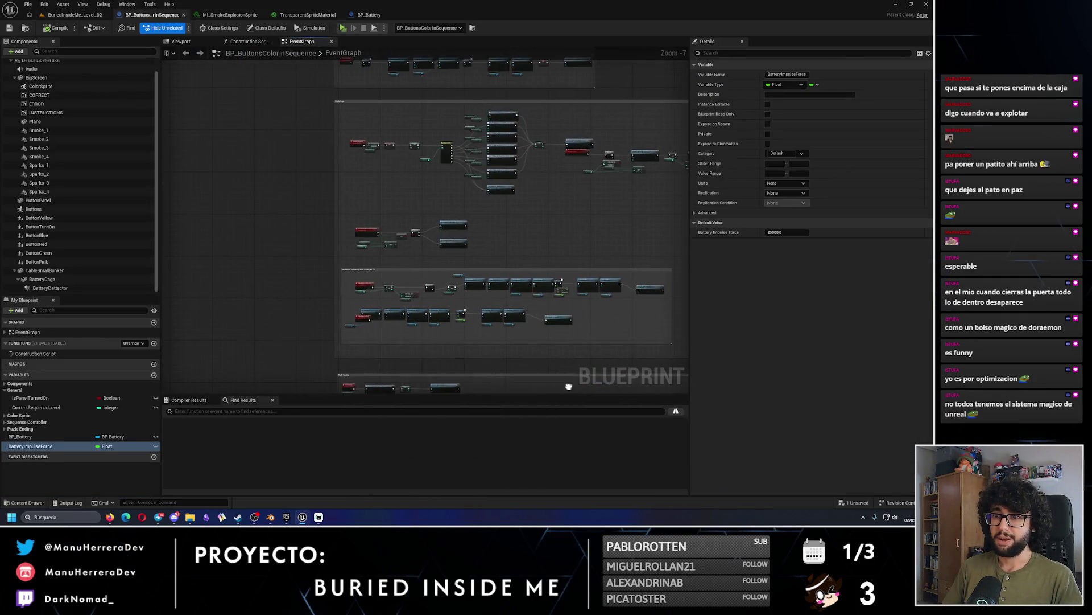
left_click_drag(538, 363, 549, 449)
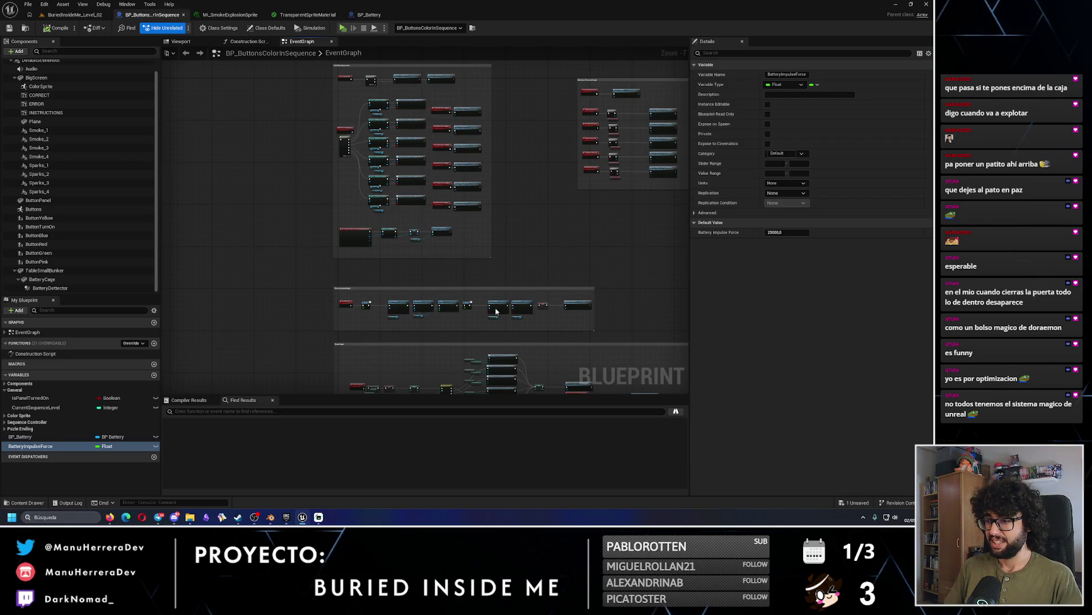
scroll(495, 311, "up", 7)
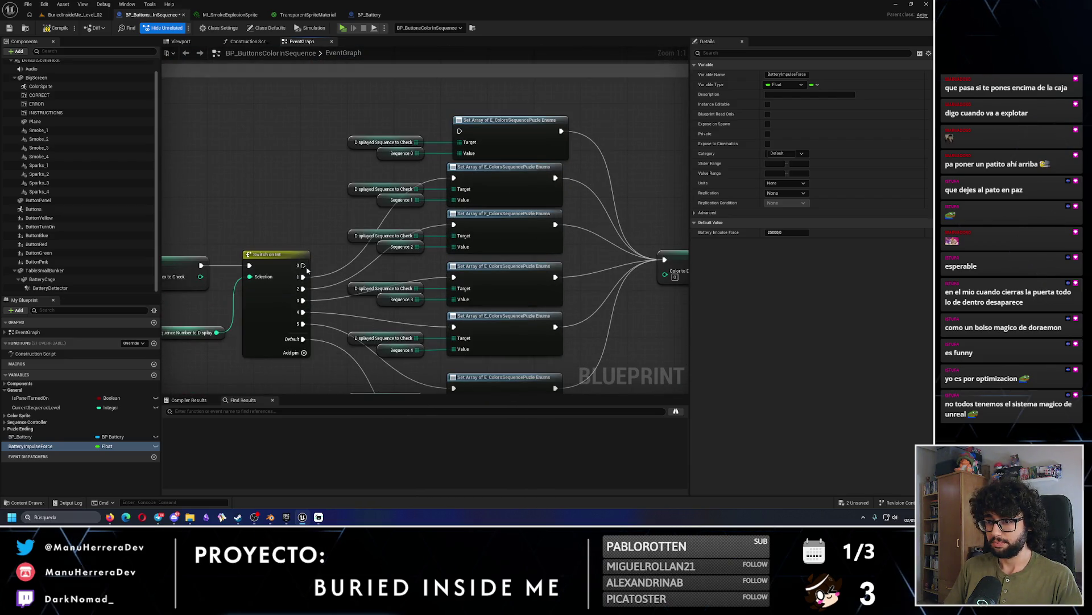
scroll(347, 284, "down", 3)
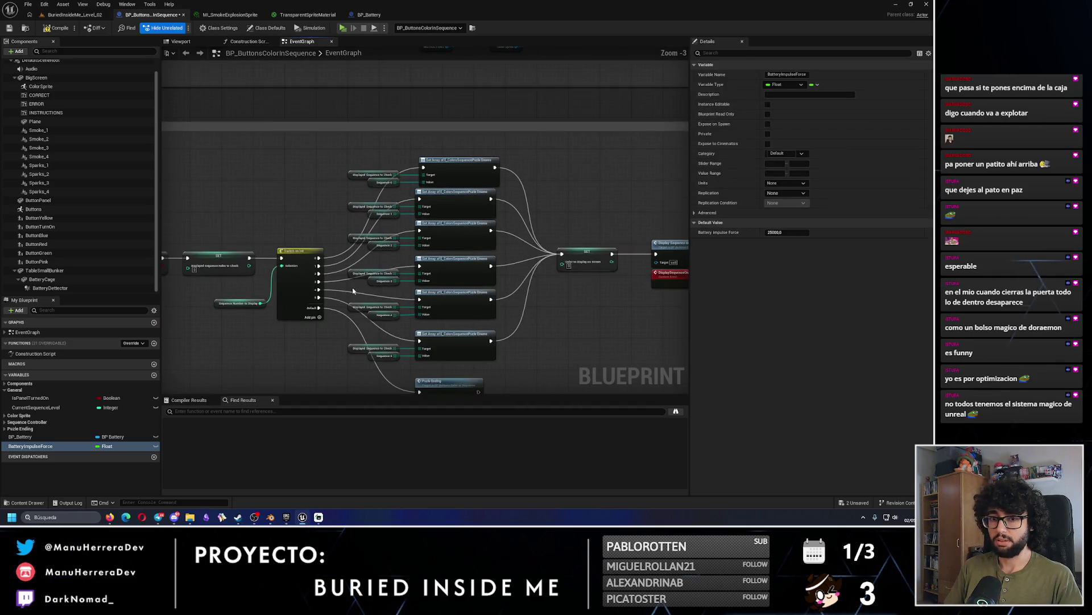
left_click(6, 31)
Nudge the four Smoke nodes up near FinalExplosion and Activate, then save the Blueprint and level.
scroll(463, 226, "down", 5)
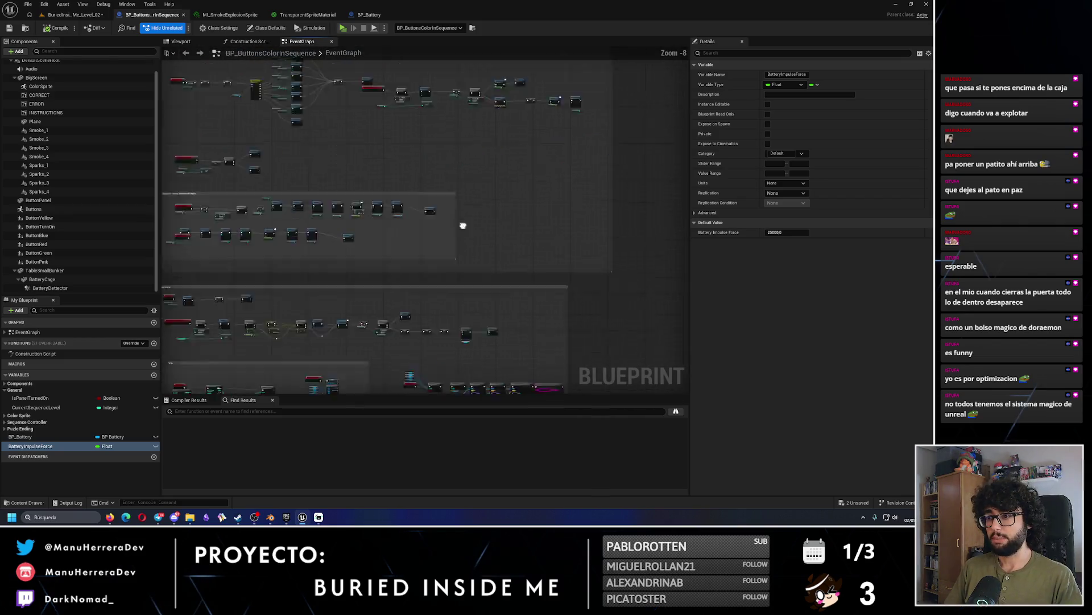
scroll(463, 226, "up", 8)
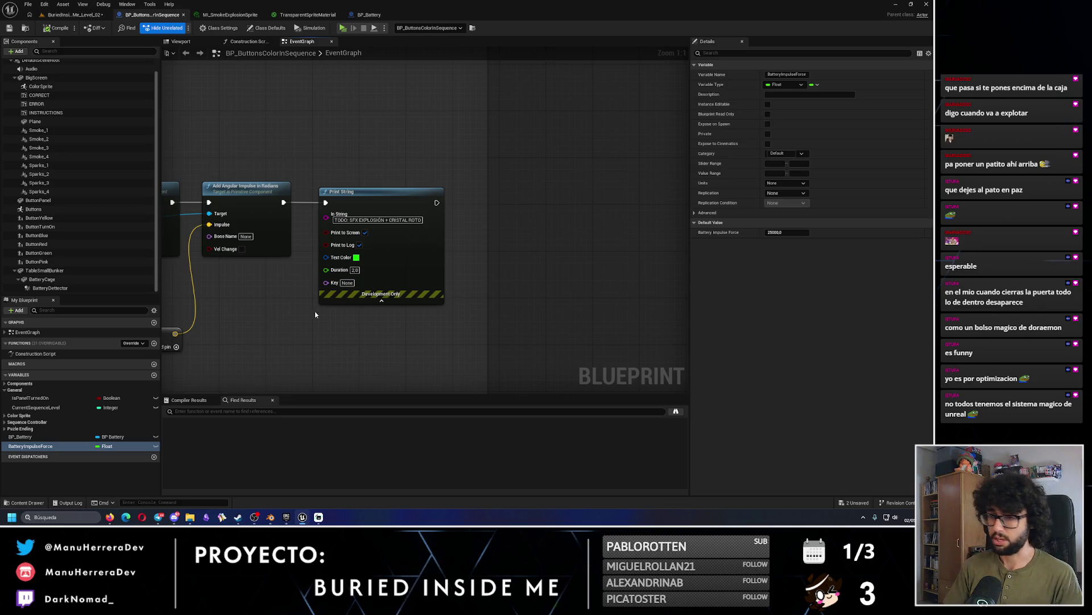
scroll(316, 314, "down", 2)
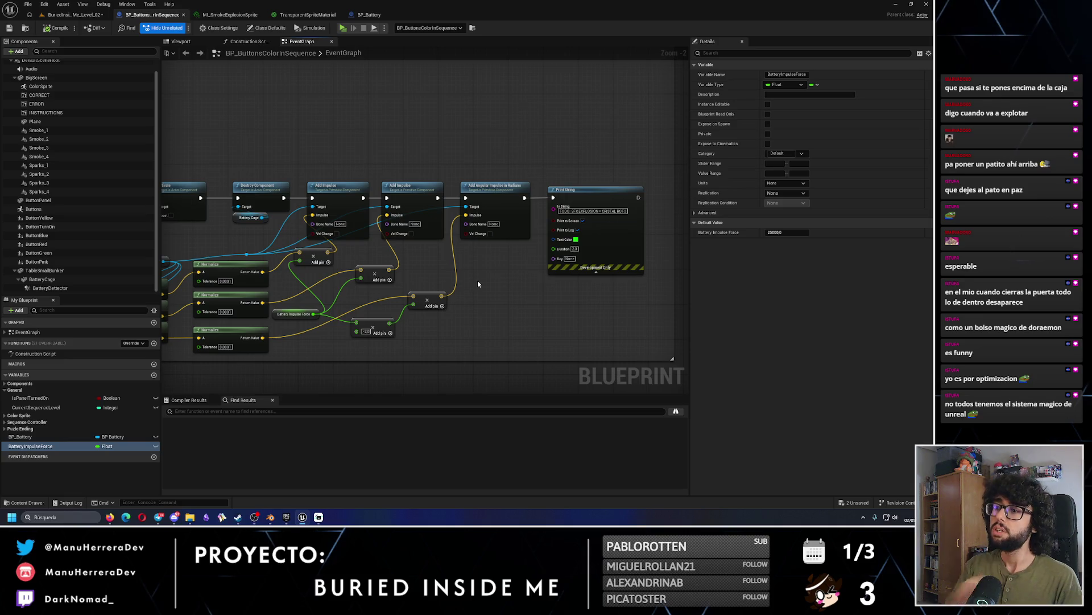
left_click_drag(364, 272, 441, 240)
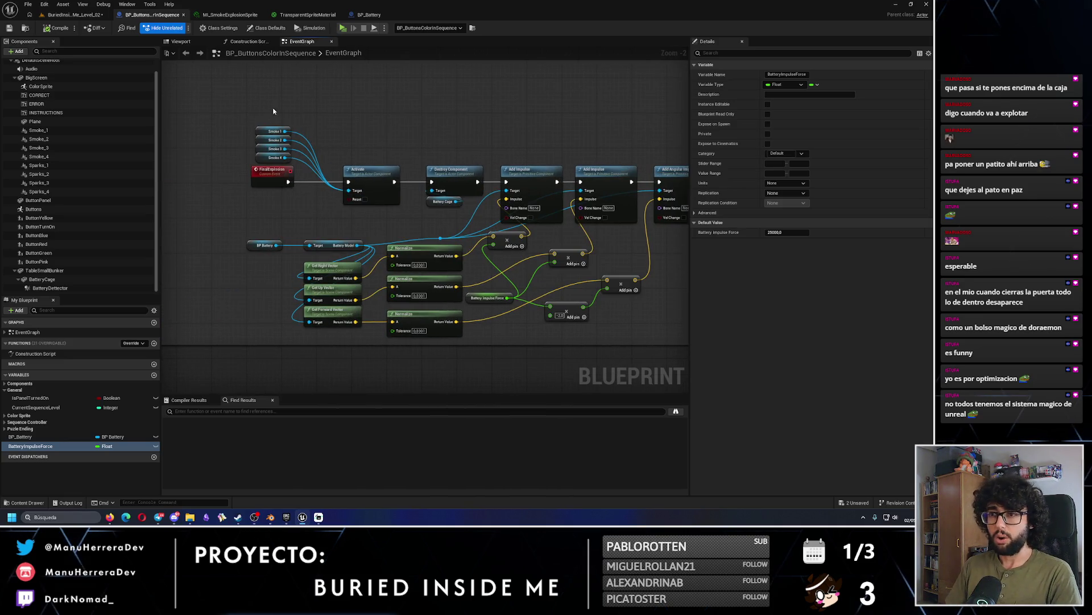
mouse_move(273, 111)
left_mouse_down()
mouse_move(295, 161)
mouse_move(286, 123)
left_mouse_up()
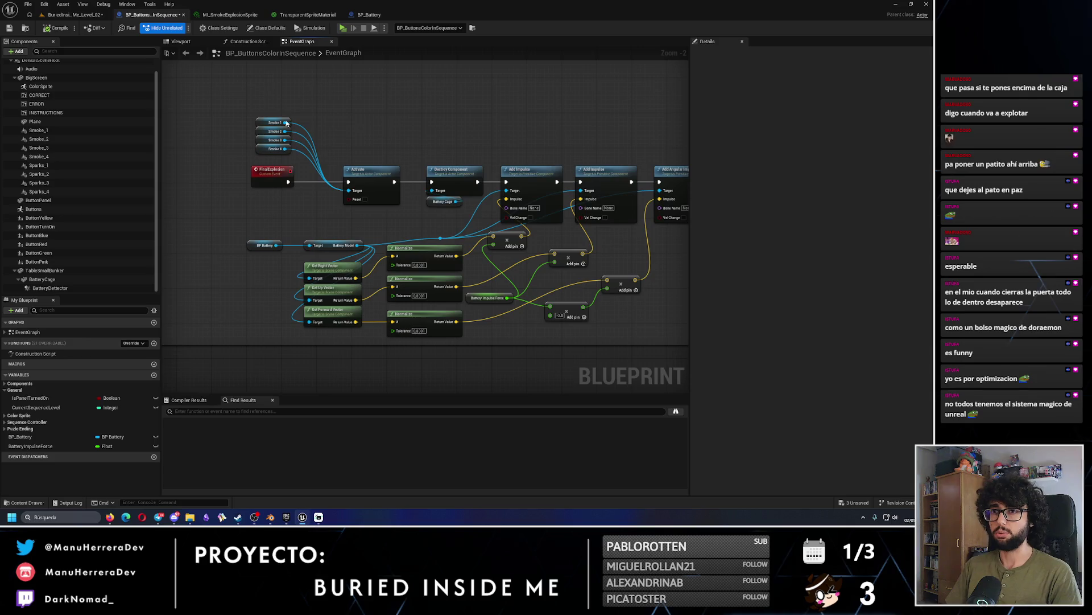
left_click(9, 28)
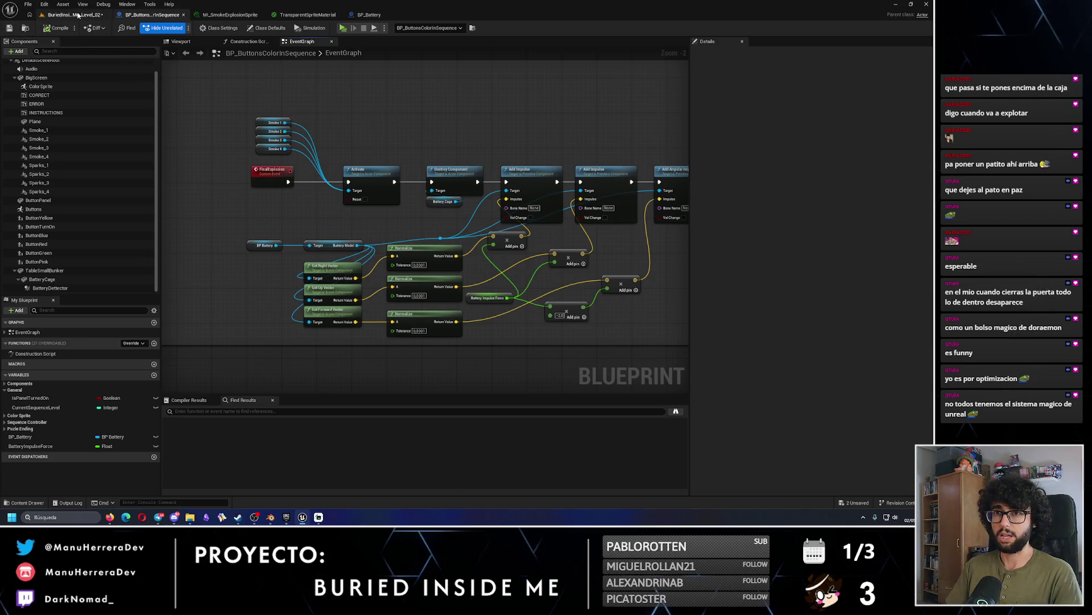
left_click(79, 15)
left_click(9, 28)
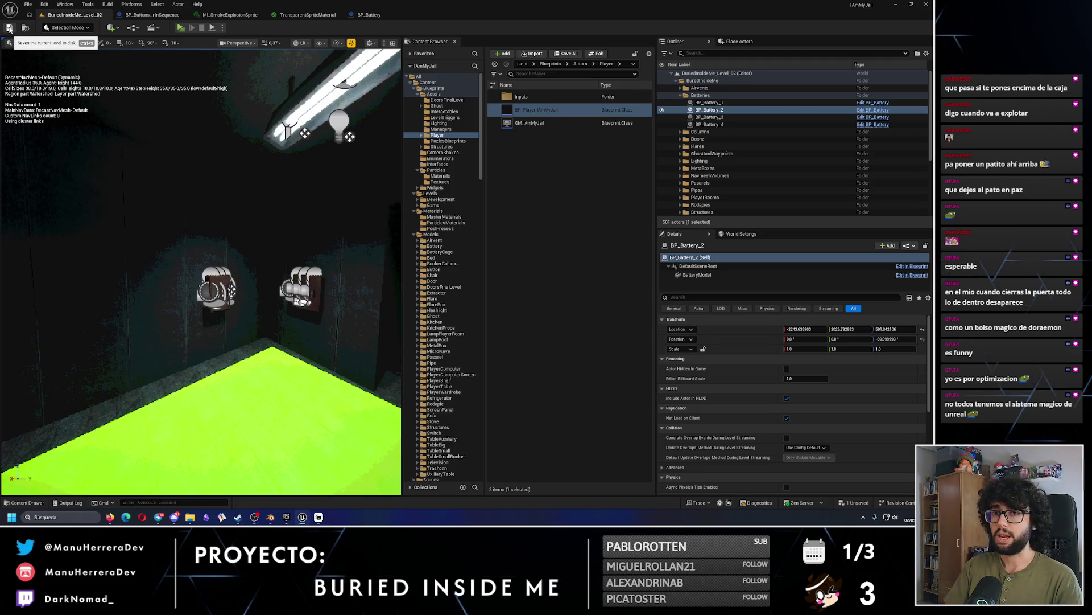
Frame the selected BP_Battery_2 actor on the TV table in the viewport.
key("f")
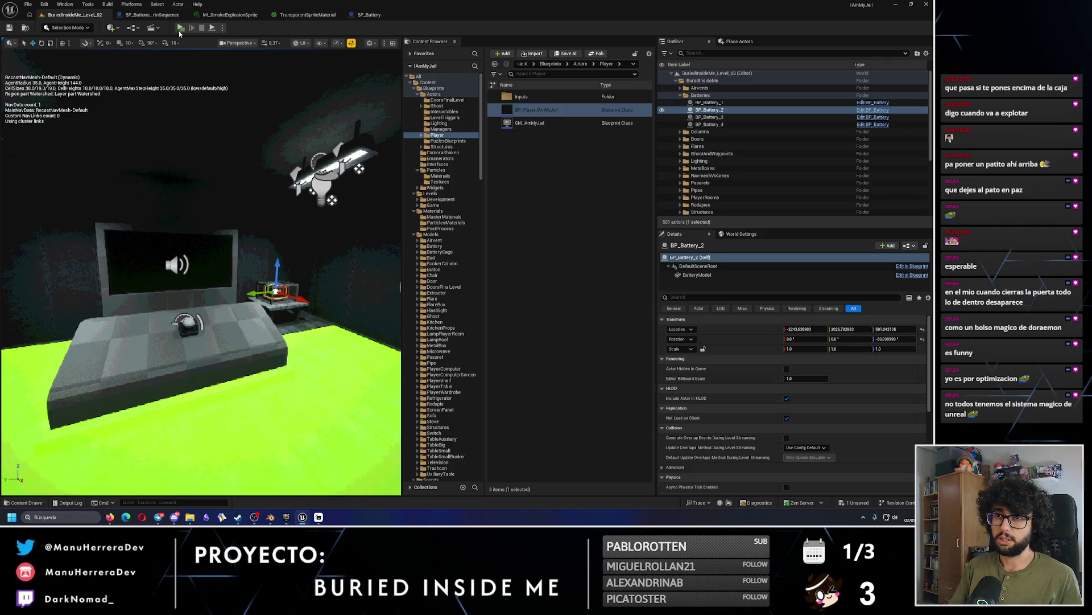
Play the level and press the desk and wall buttons in the monitor's colour order until CORRECT appears.
left_click(179, 29)
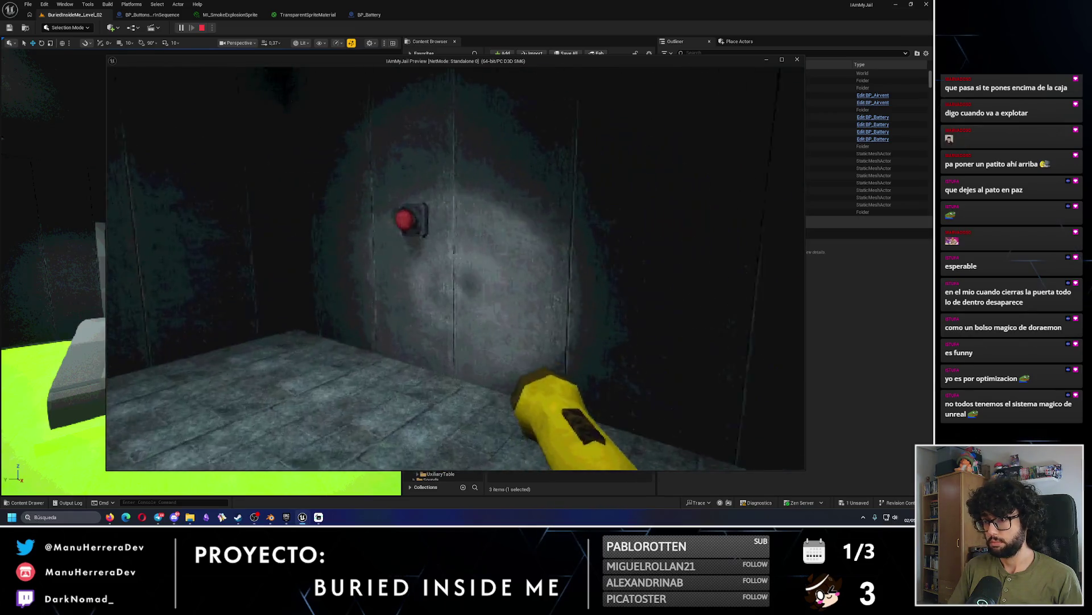
key("e")
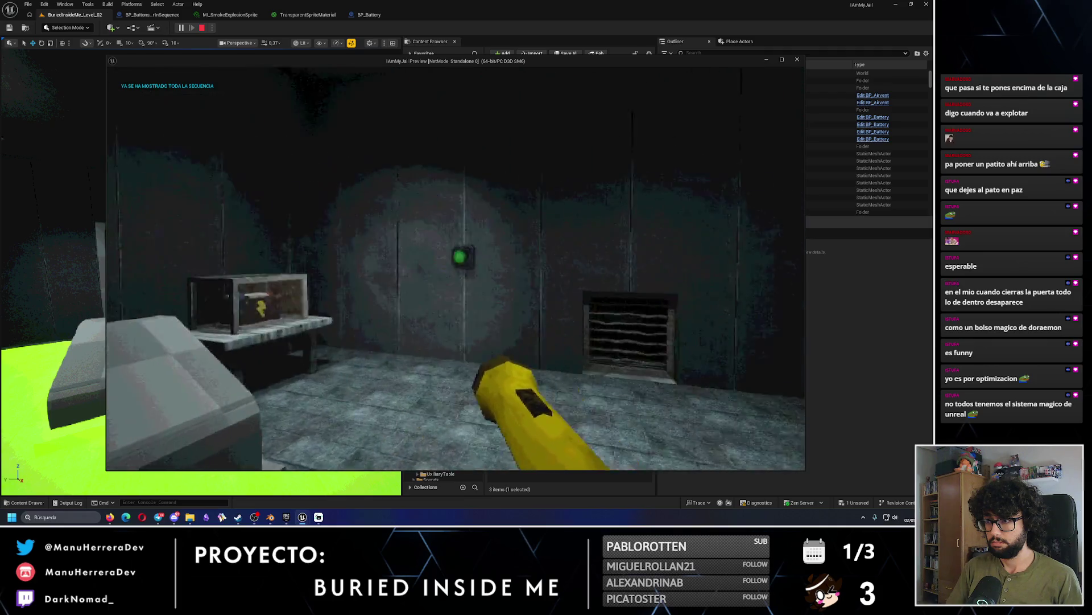
key("e")
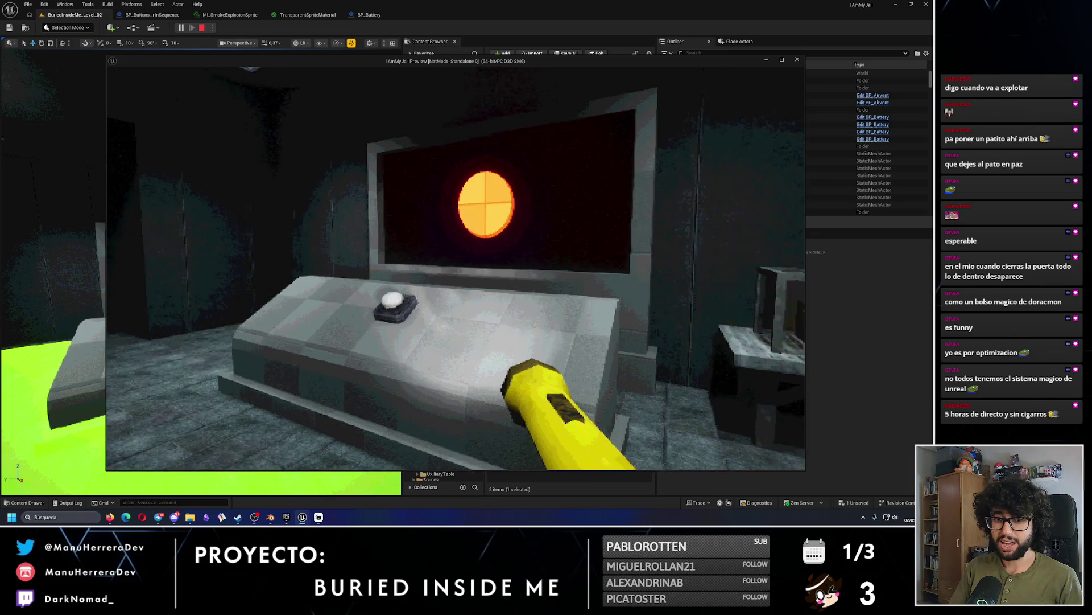
key("e")
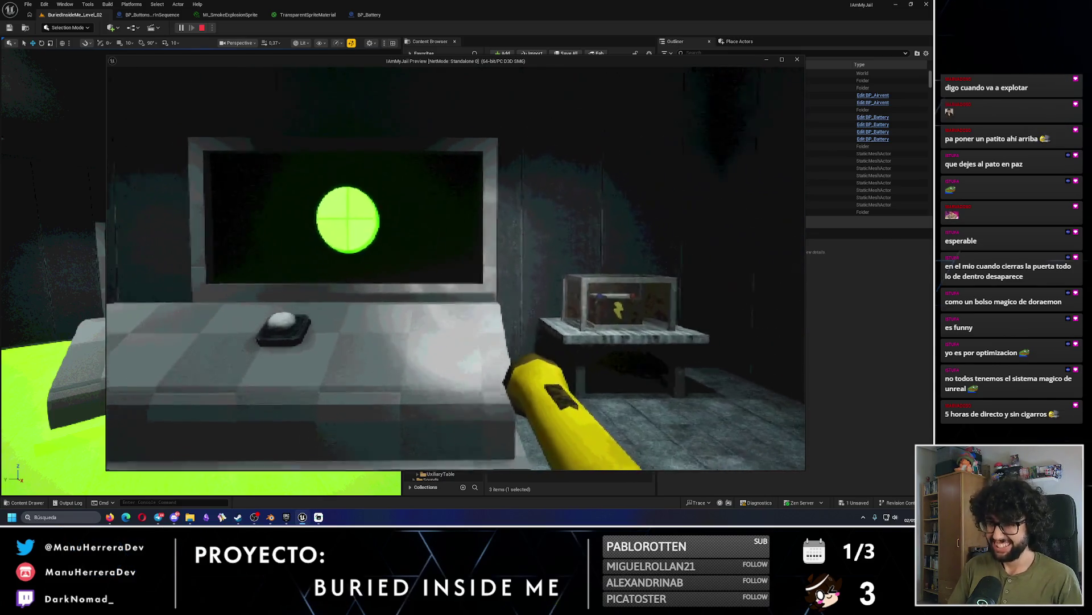
key("e")
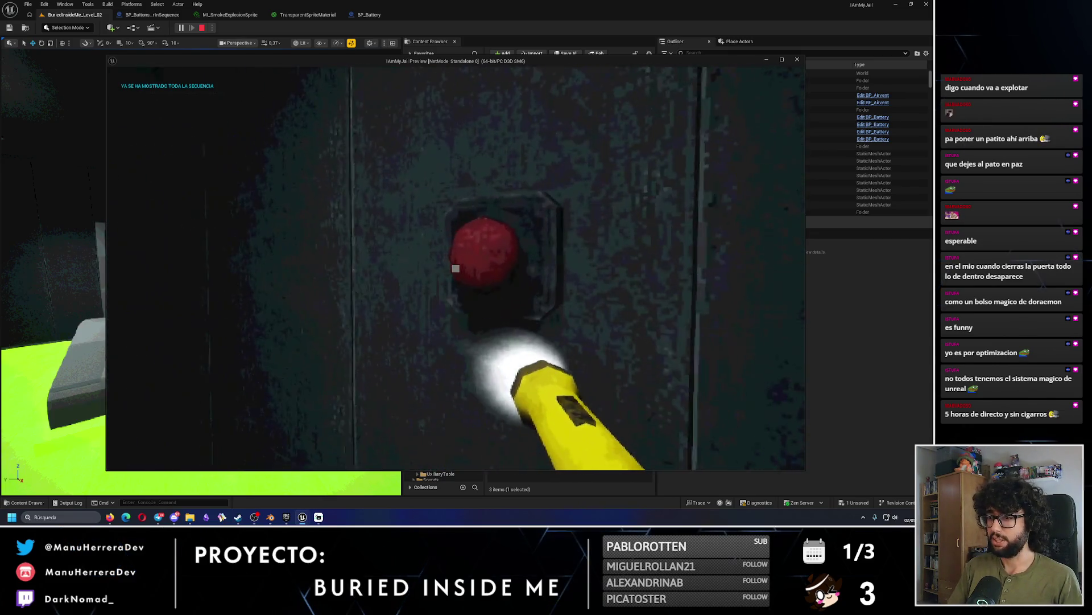
key("e")
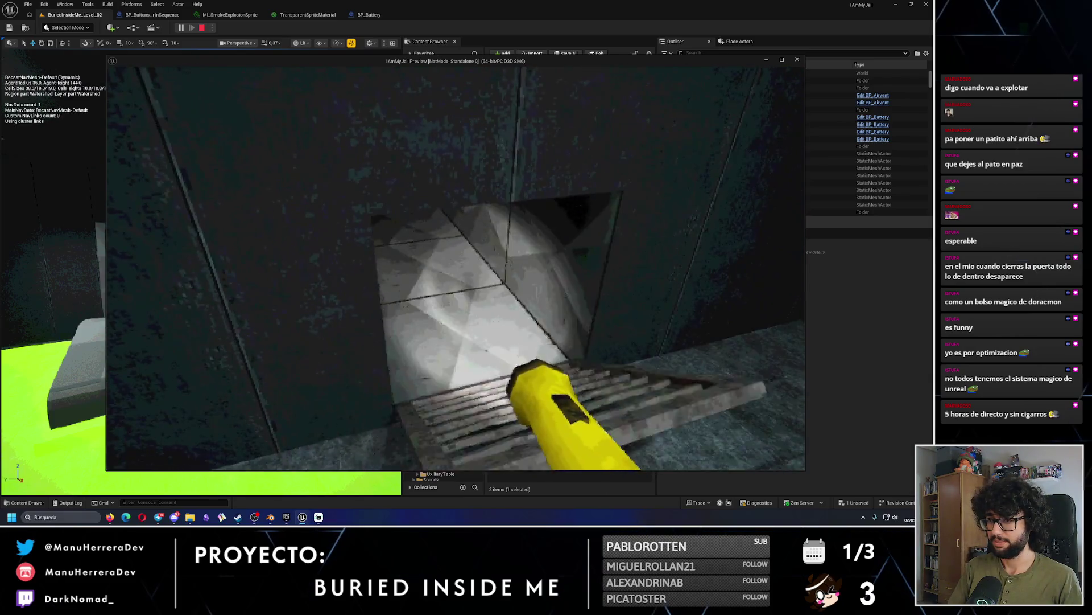
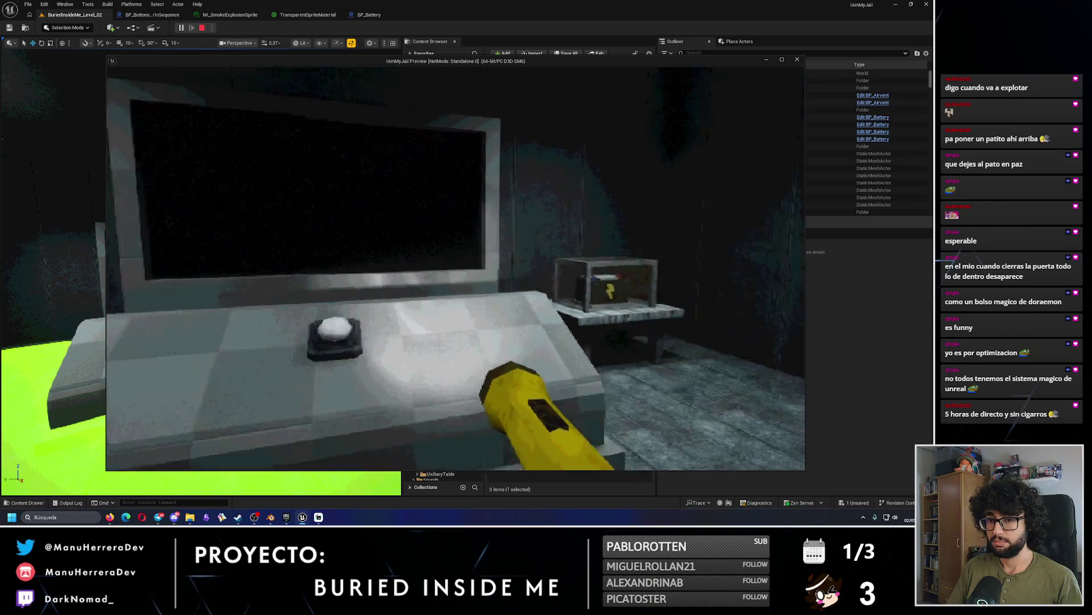
Exit the Standalone Game preview of the jail room back to the level editor.
key("Escape")
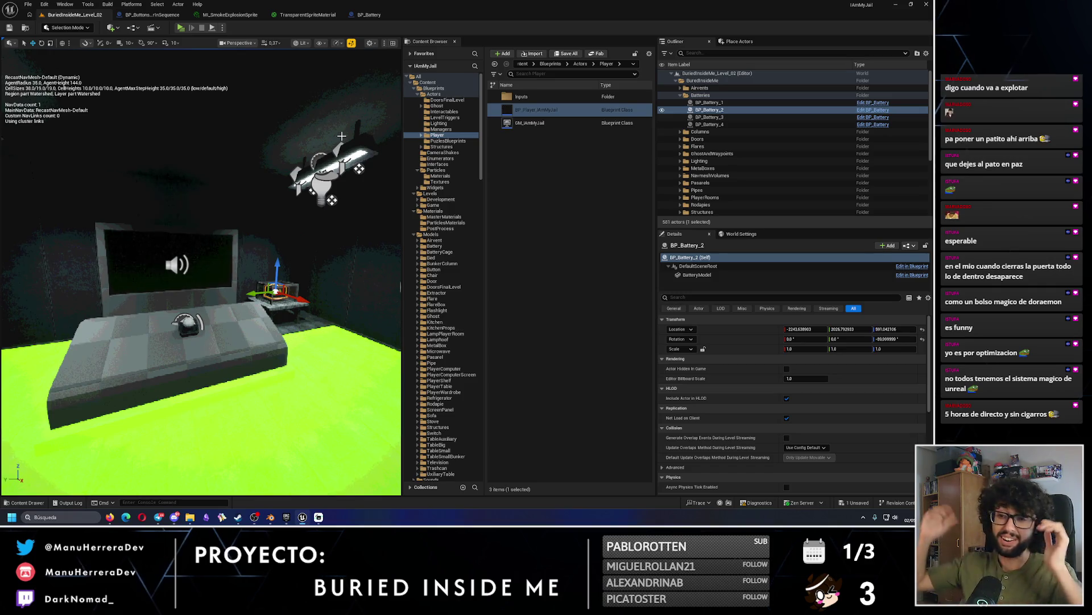
Close the MI_SmokeExplosionSprite, TransparentSpriteMaterial and BP_Battery editor tabs.
left_click(244, 14)
left_click(262, 14)
left_click(261, 15)
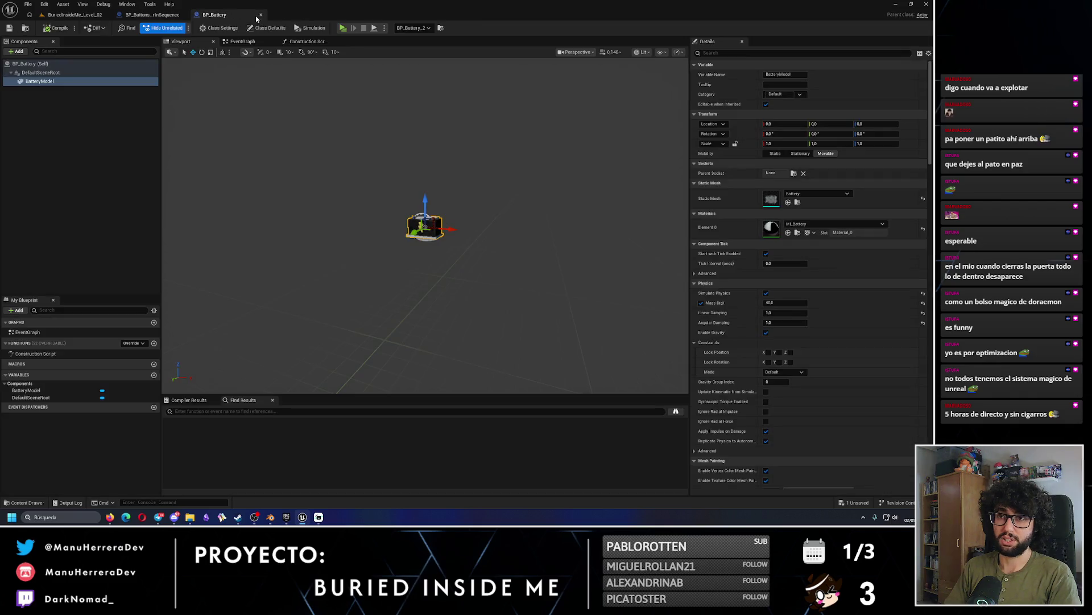
left_click(261, 15)
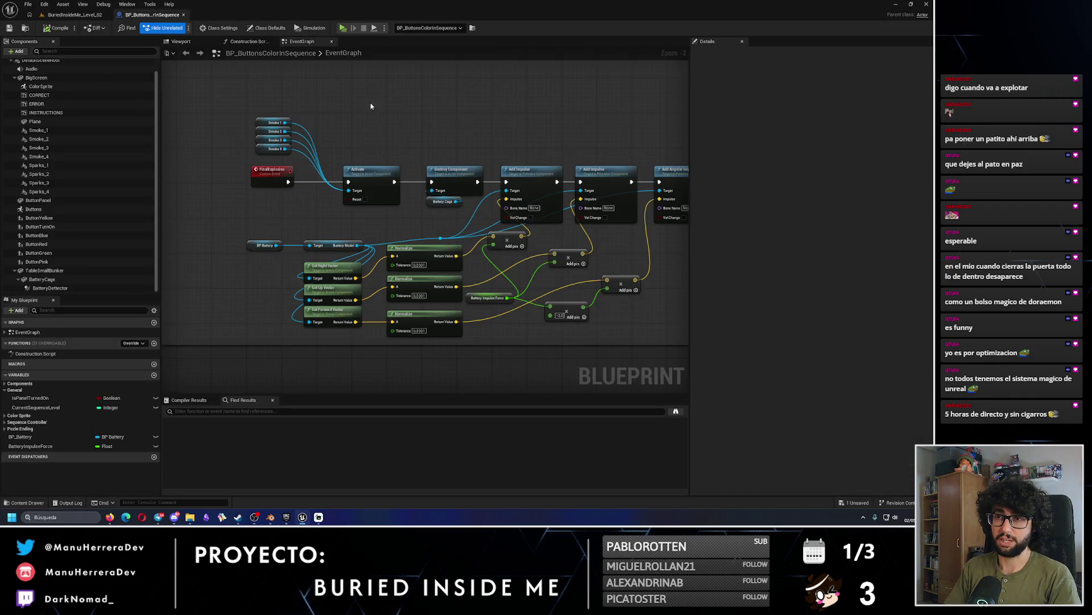
Select the lower explosion nodes and wrap them in a comment titled 'Final explosion'.
scroll(331, 156, "down", 5)
mouse_move(247, 227)
left_mouse_down()
mouse_move(356, 273)
mouse_move(377, 270)
left_mouse_up()
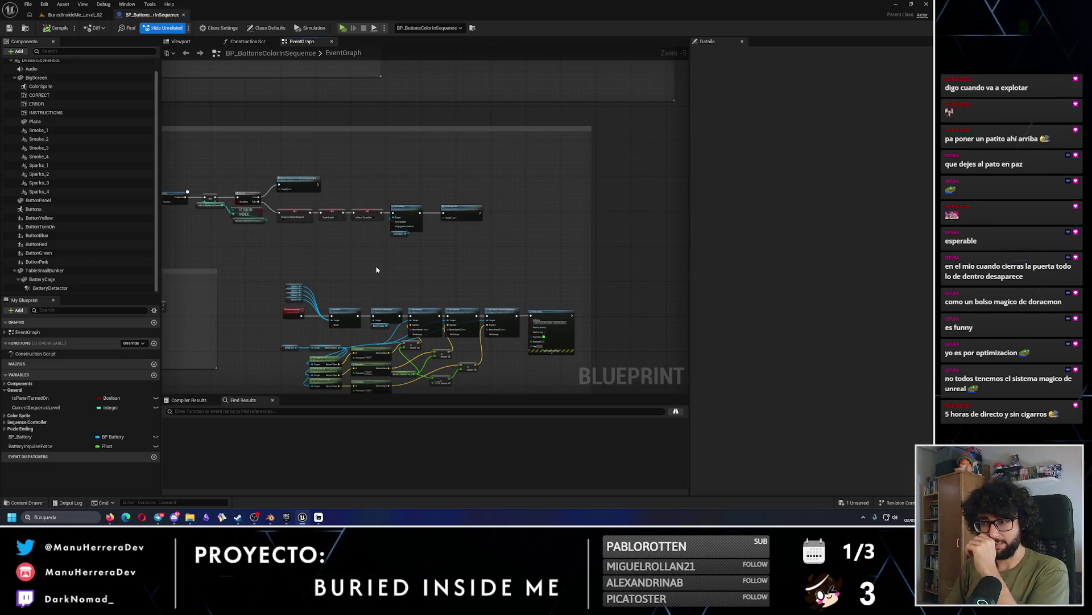
left_click_drag(279, 261, 575, 390)
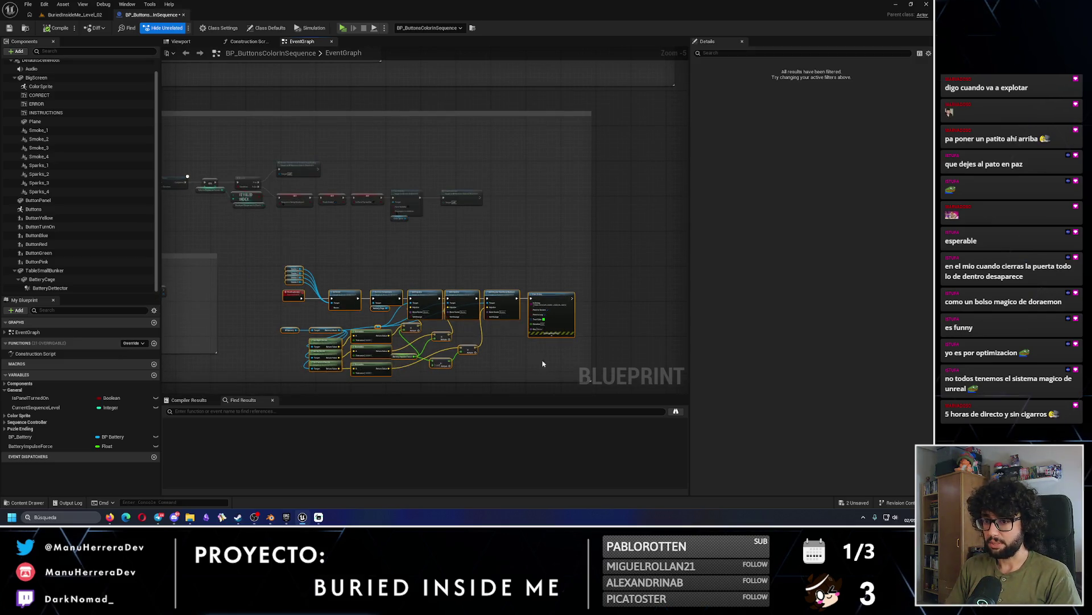
scroll(239, 291, "up", 3)
scroll(239, 291, "up", 1)
scroll(259, 258, "down", 1)
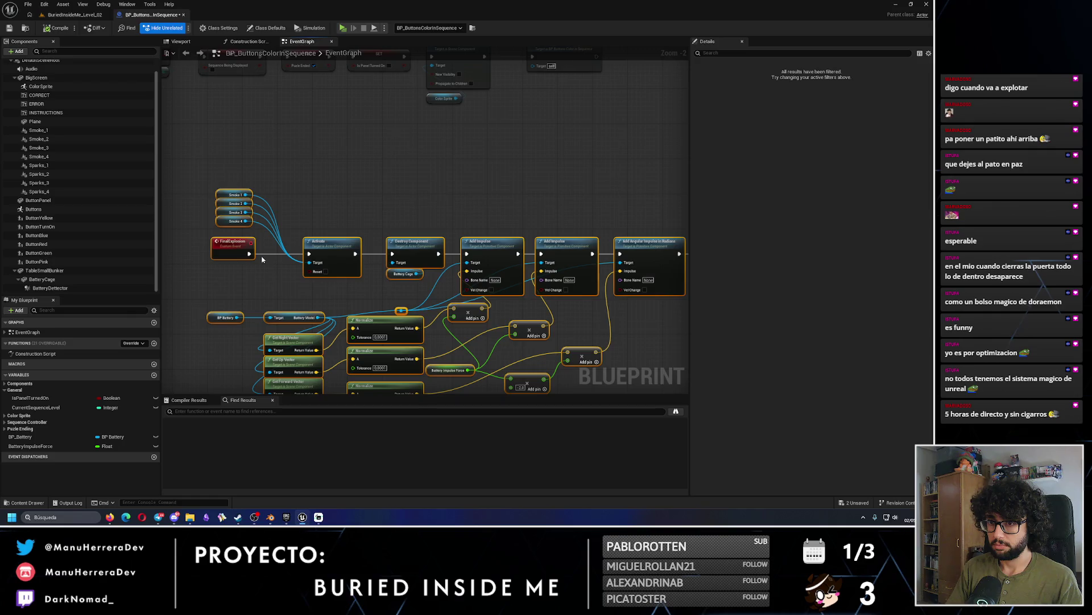
key("c")
scroll(259, 256, "down", 3)
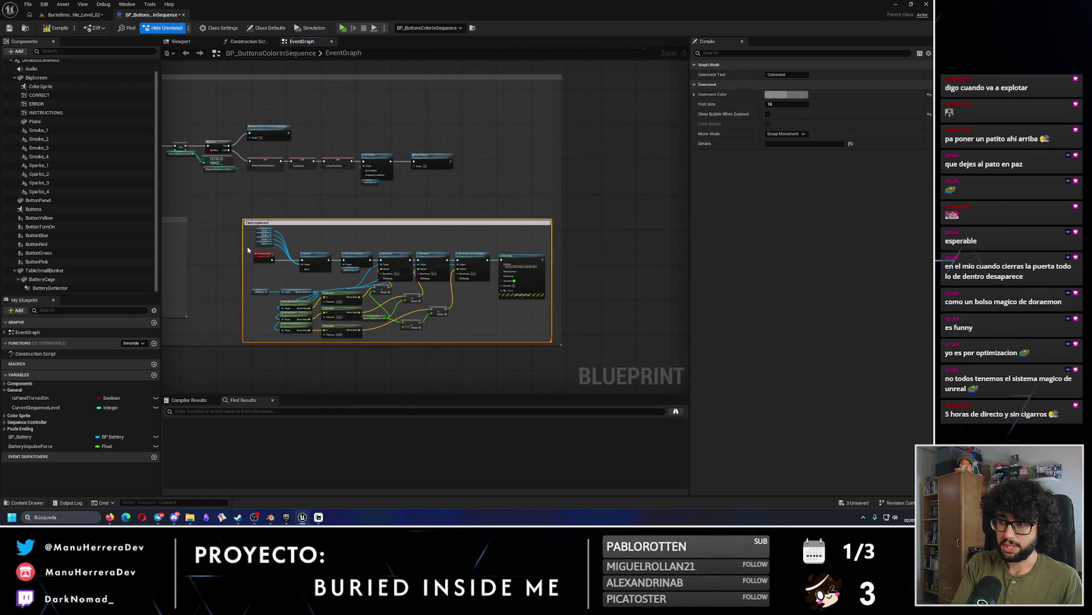
key("Return")
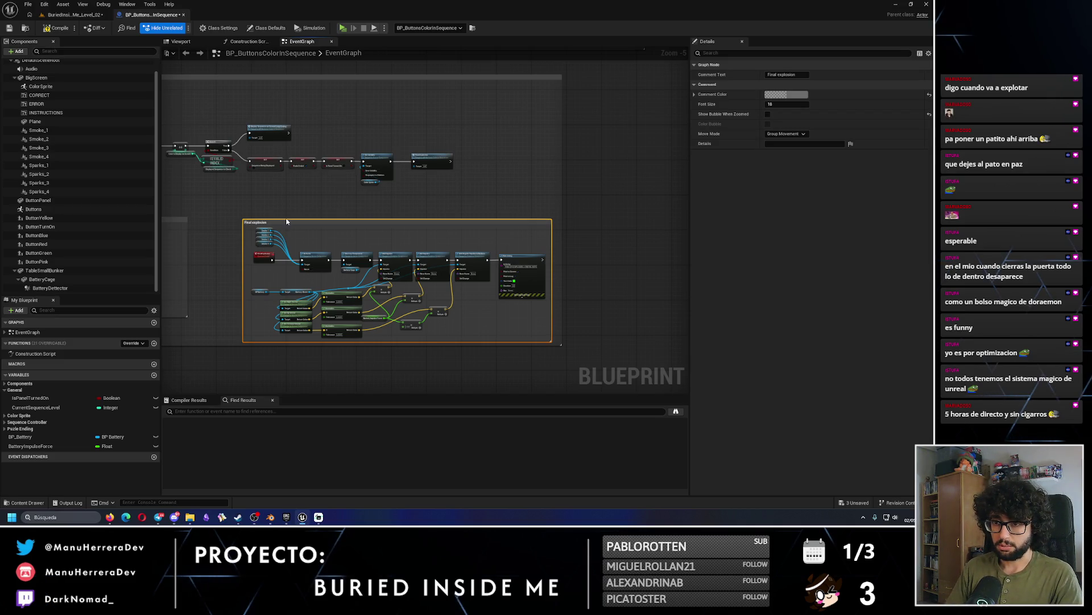
Nudge the Final explosion comment slightly upward to line up with the other comment box.
left_click_drag(287, 224, 287, 222)
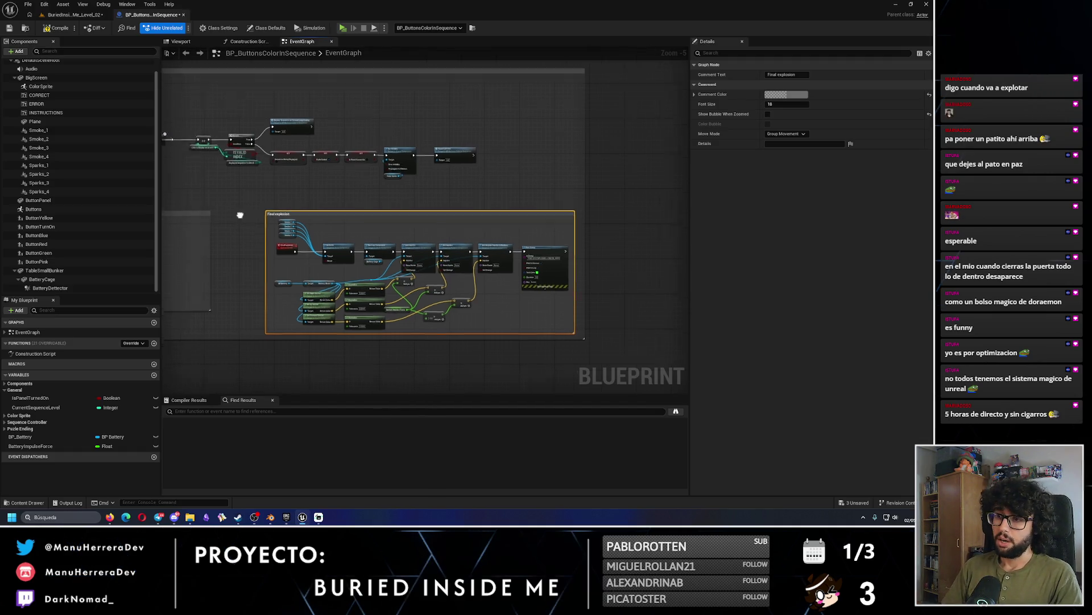
scroll(239, 215, "down", 2)
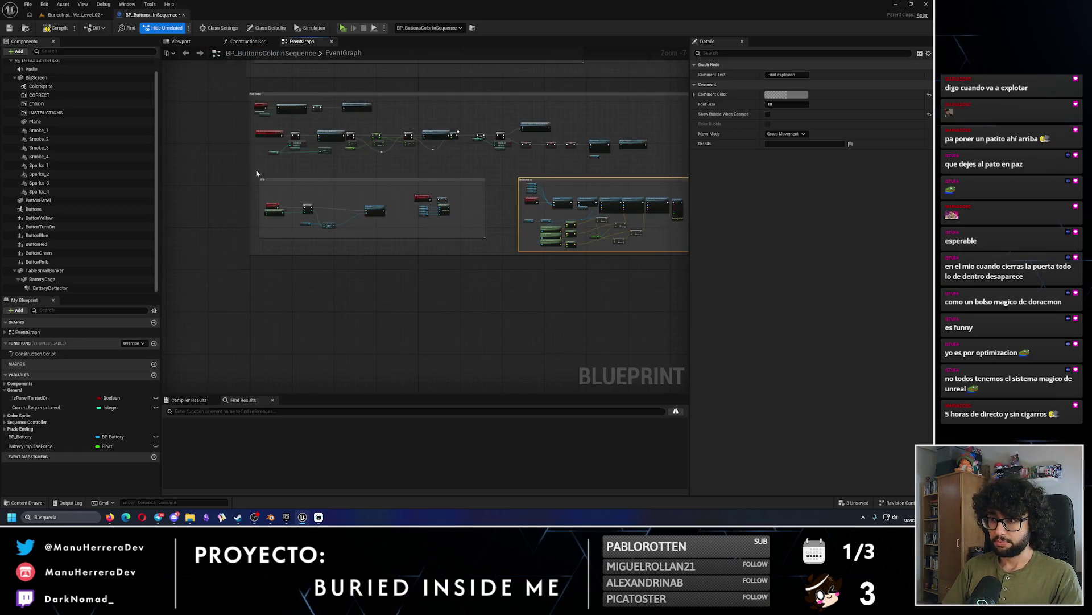
mouse_move(257, 173)
left_mouse_down()
mouse_move(677, 251)
mouse_move(512, 245)
left_mouse_up()
left_click(350, 194)
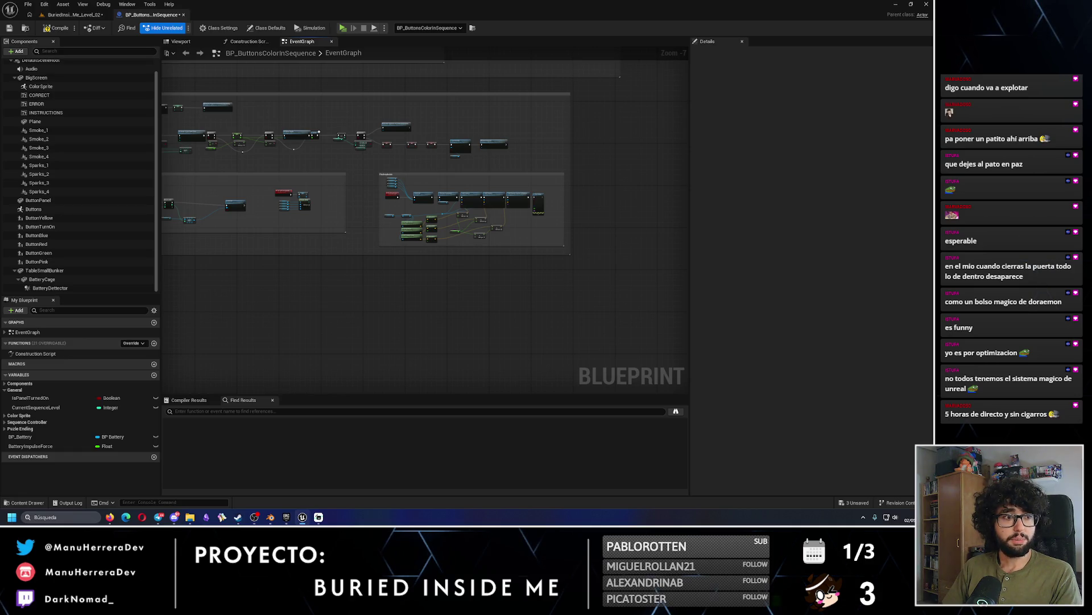
Compile and save the BP_ButtonsColorInSequence blueprint.
left_click(56, 29)
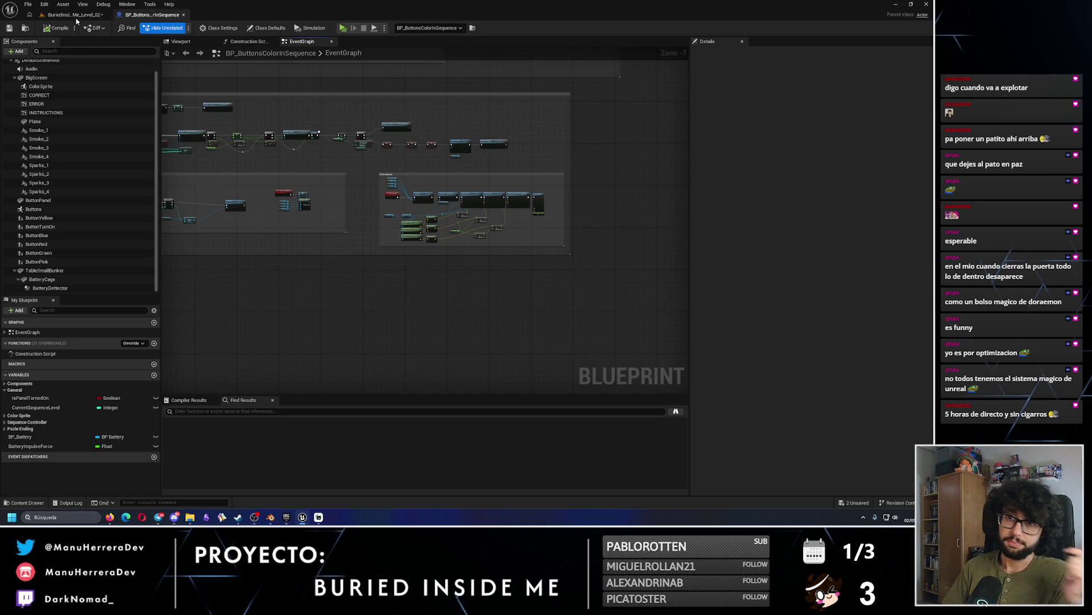
left_click(75, 15)
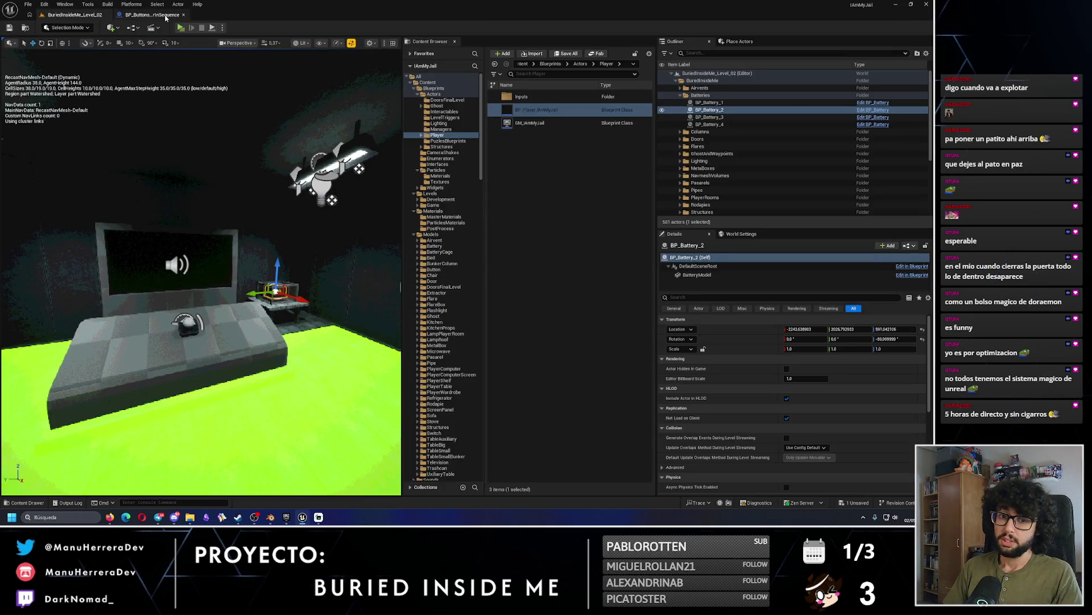
left_click(165, 16)
Check the Windows notification centre and calendar, clear notifications, and return to the level editor.
key("super+n")
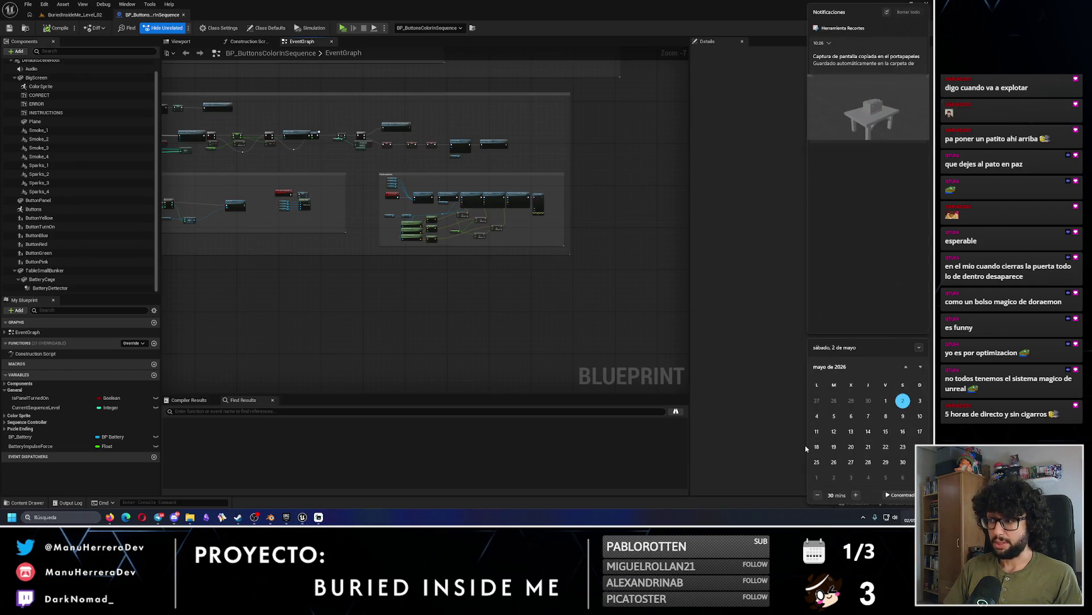
left_click(920, 367)
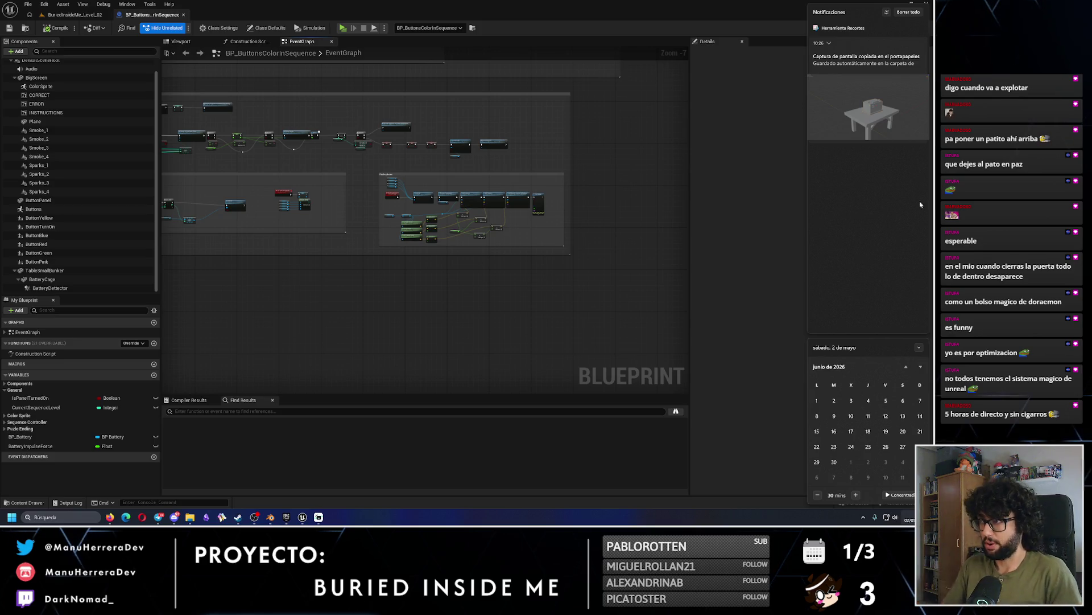
left_click(908, 18)
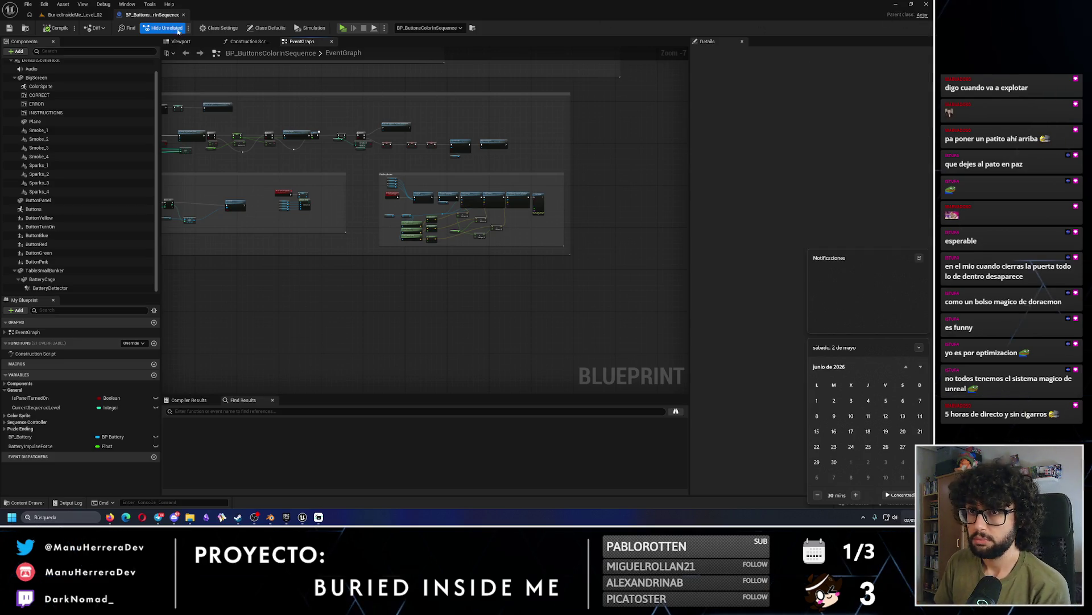
left_click(74, 14)
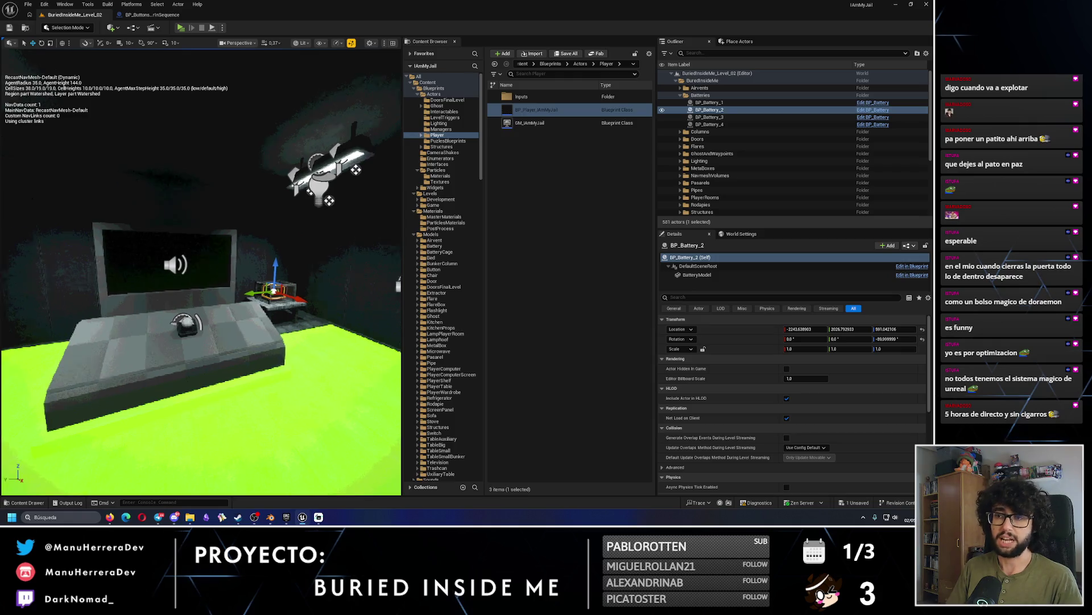
Switch the viewport to Unlit, fly around the level, and save the one unsaved asset.
key("alt+3")
left_click_drag(199, 341, 171, 398)
left_click(857, 503)
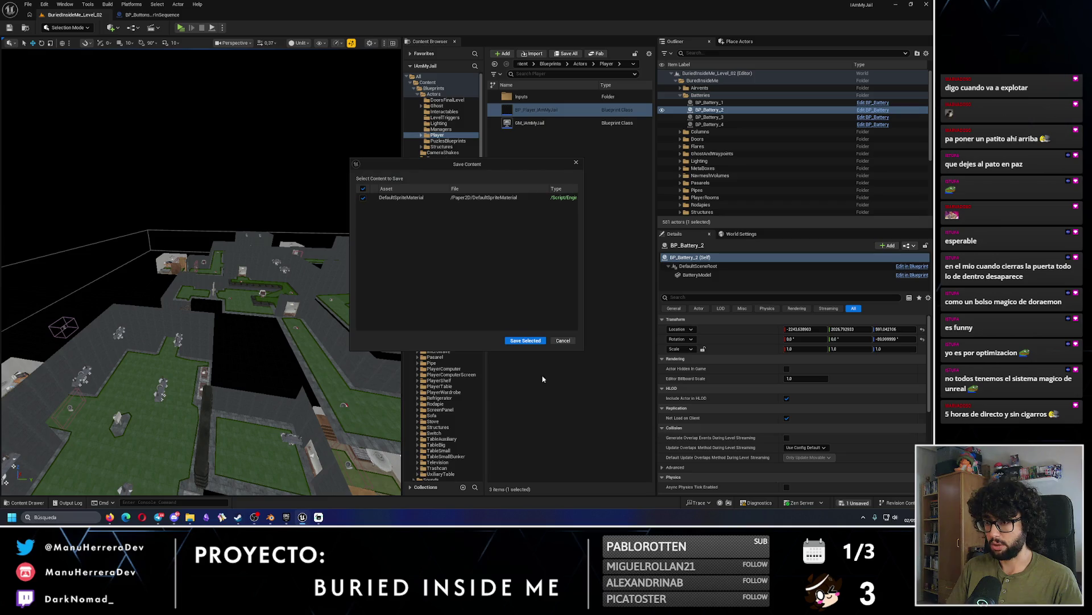
left_click(519, 340)
left_click_drag(195, 239, 174, 252)
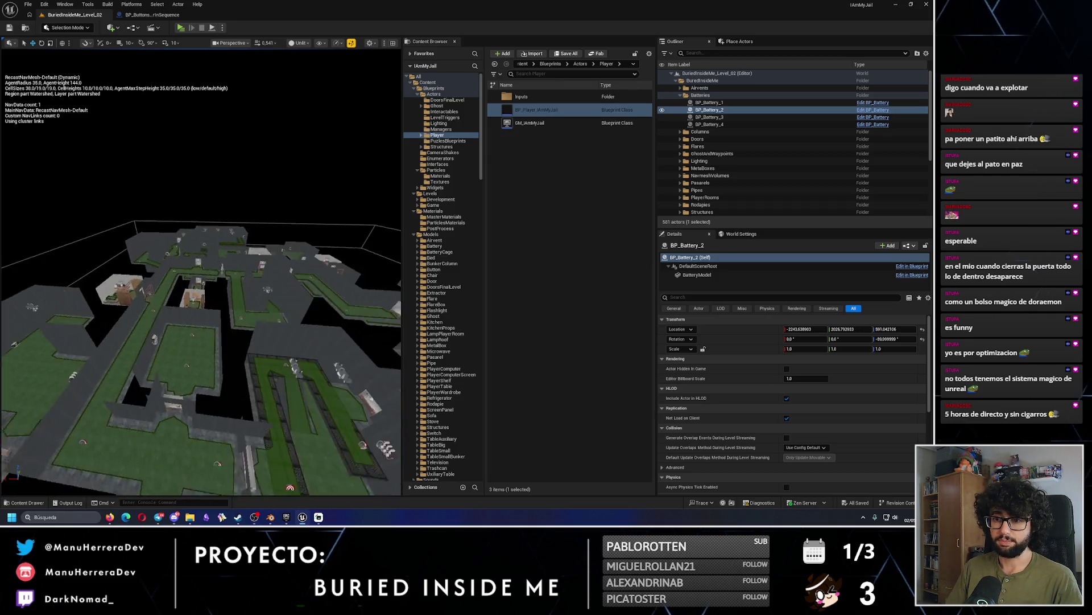
mouse_move(173, 252)
left_mouse_down()
mouse_move(118, 303)
mouse_move(204, 304)
left_mouse_up()
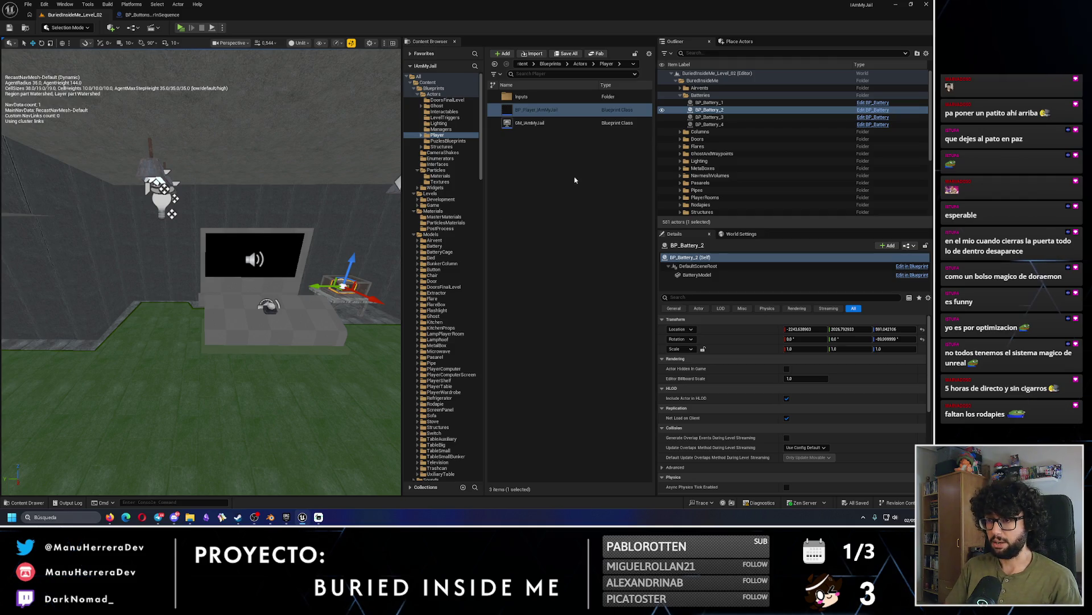
Browse to Content > Blueprints, then bring the BURIED INSIDE ME Steam page forward.
left_click(408, 80)
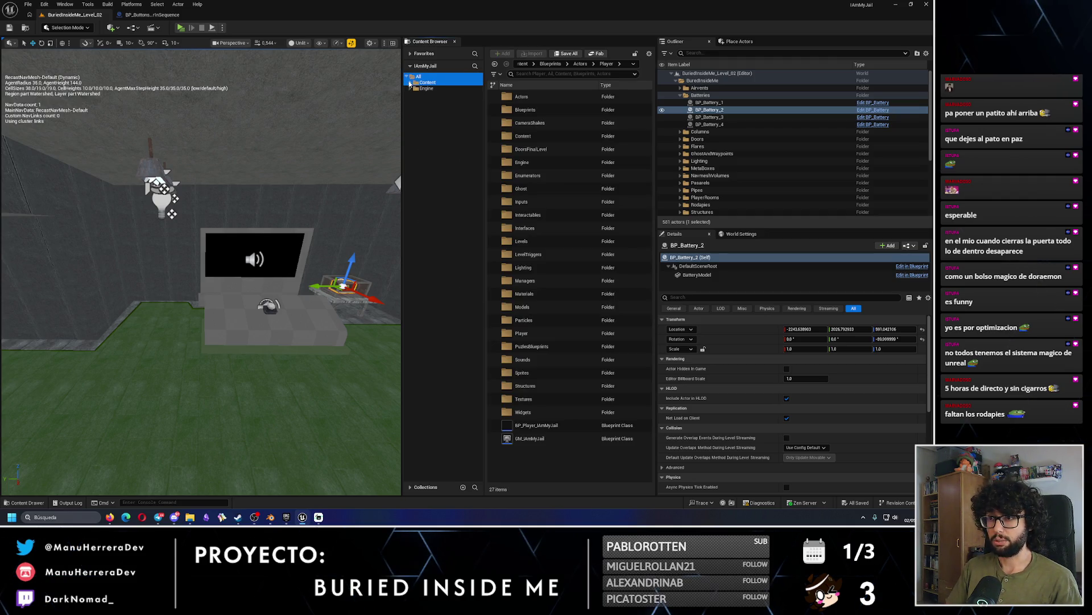
left_click(414, 83)
left_click(433, 89)
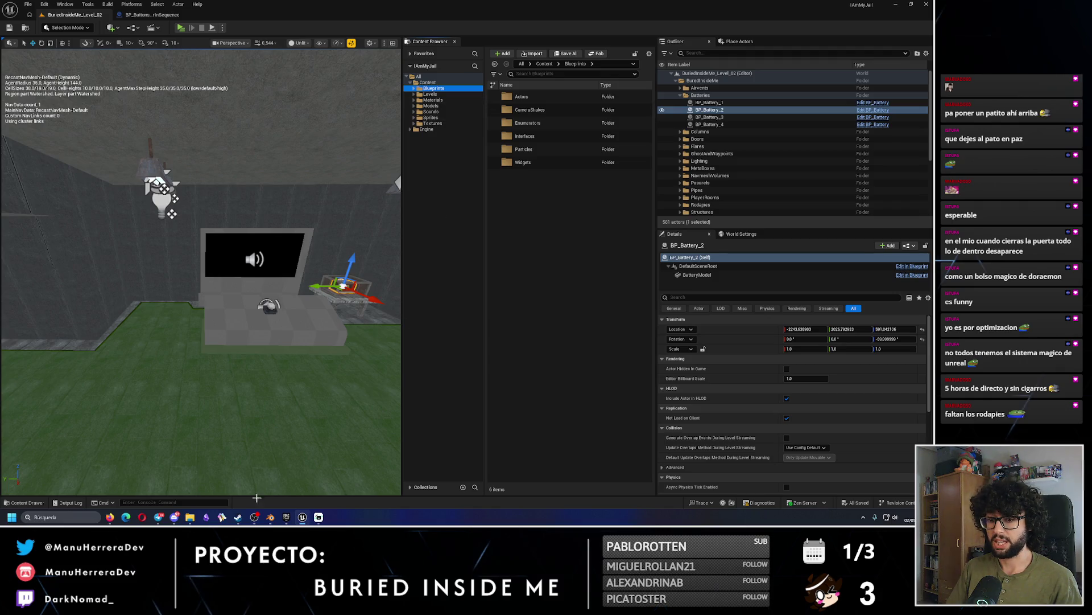
left_click(236, 517)
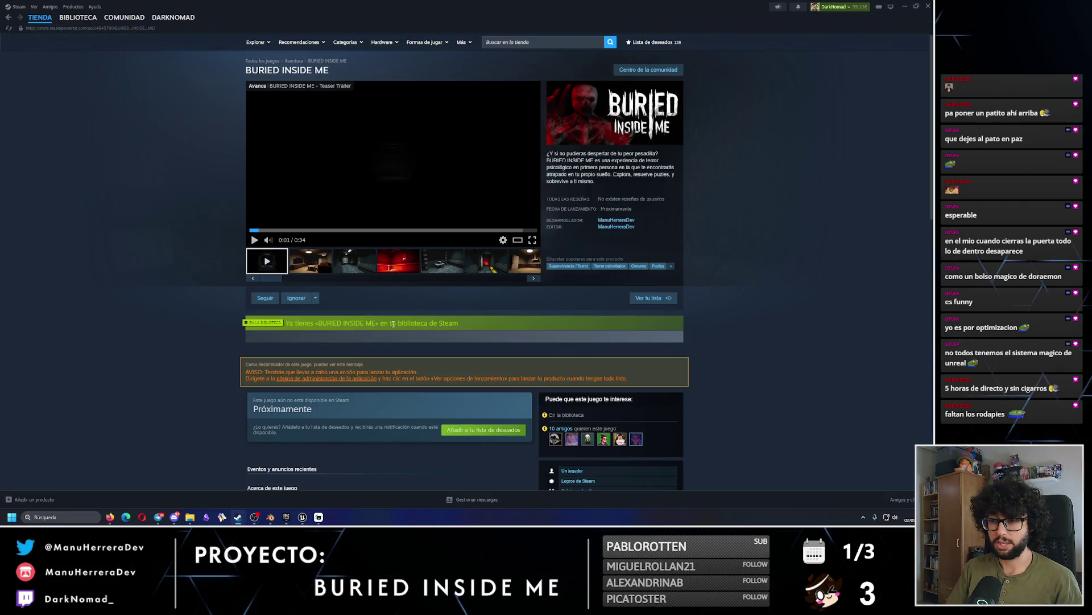
Follow BURIED INSIDE ME with 'Seguir' on its Steam page, then switch back to Unreal.
left_click(265, 297)
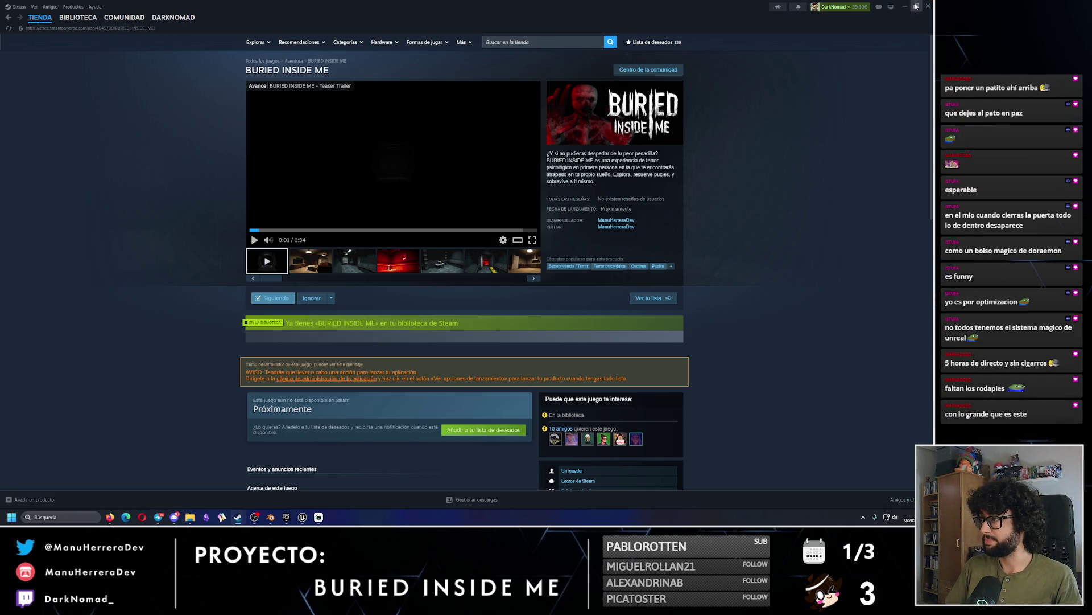
key("alt+Tab")
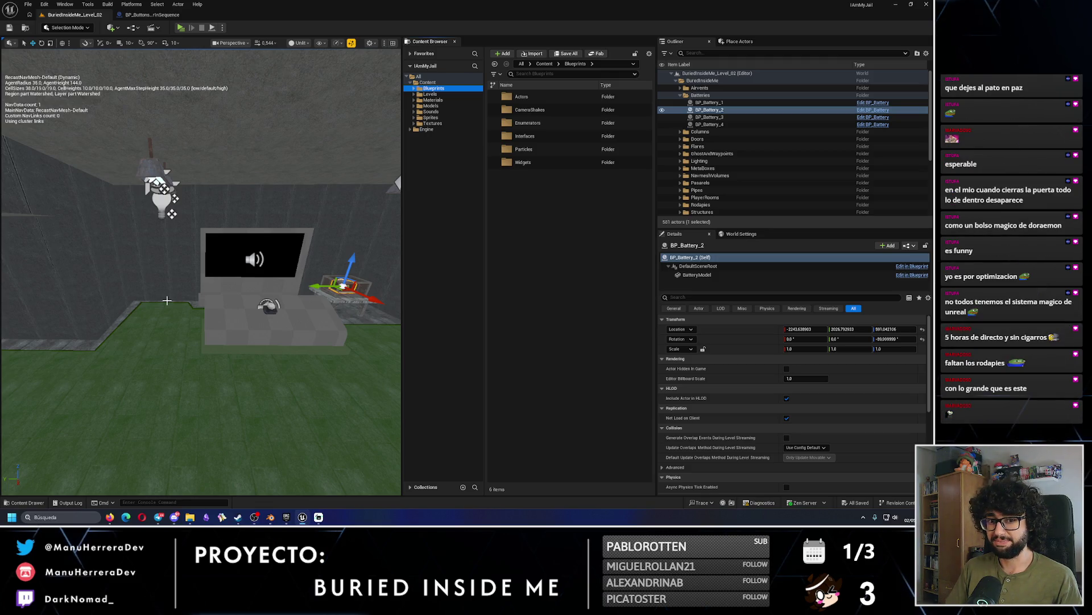
Browse Materials and MasterMaterials, then open Levels > Game listing BuriedInsideMe_Level_01 and Level_02.
left_click(431, 100)
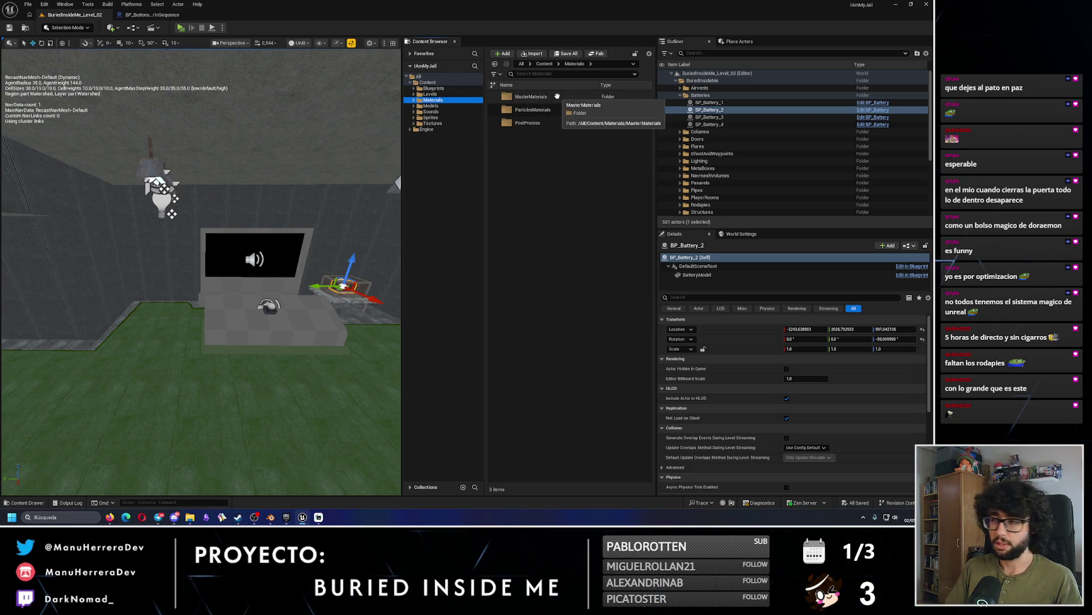
double_click(557, 96)
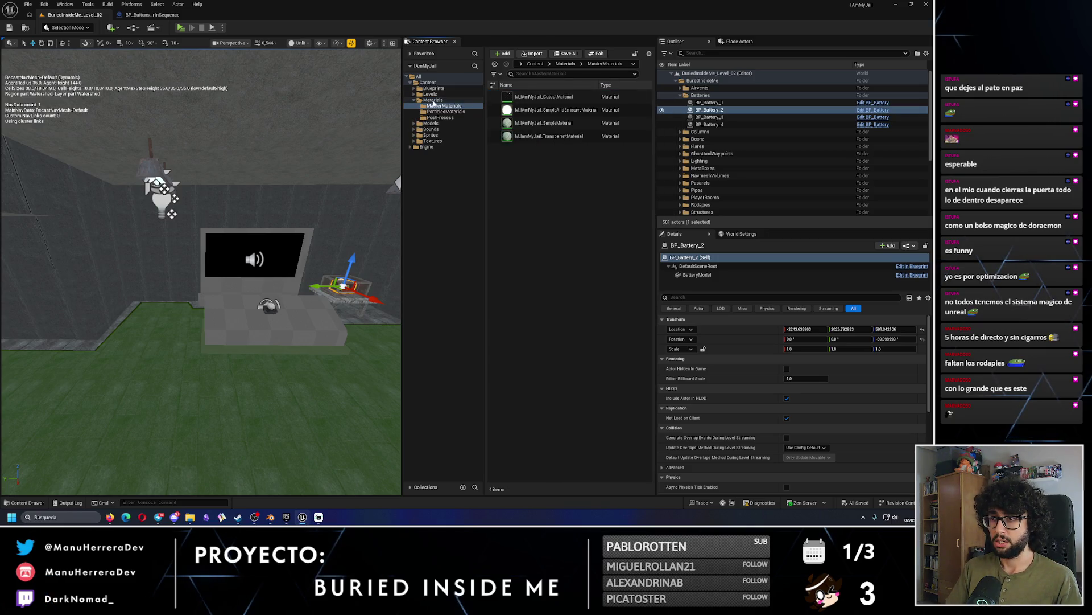
double_click(433, 100)
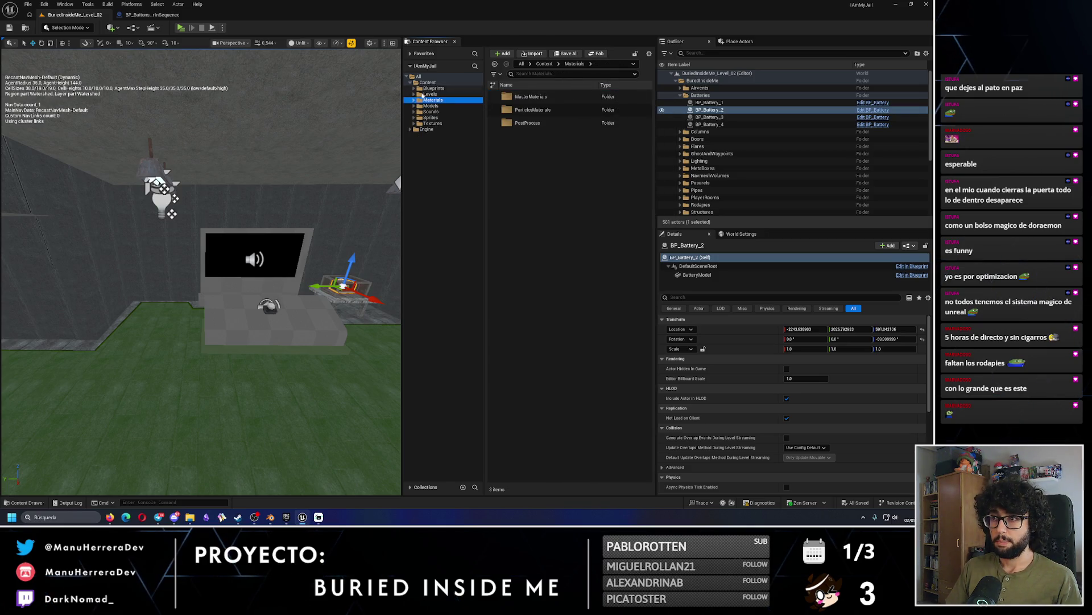
left_click(425, 94)
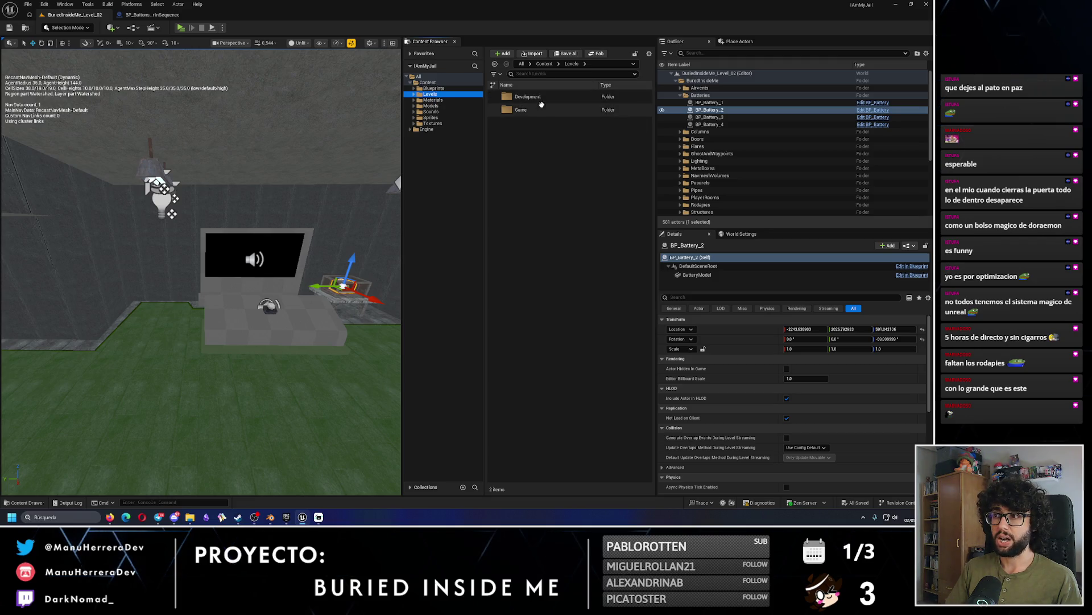
double_click(520, 109)
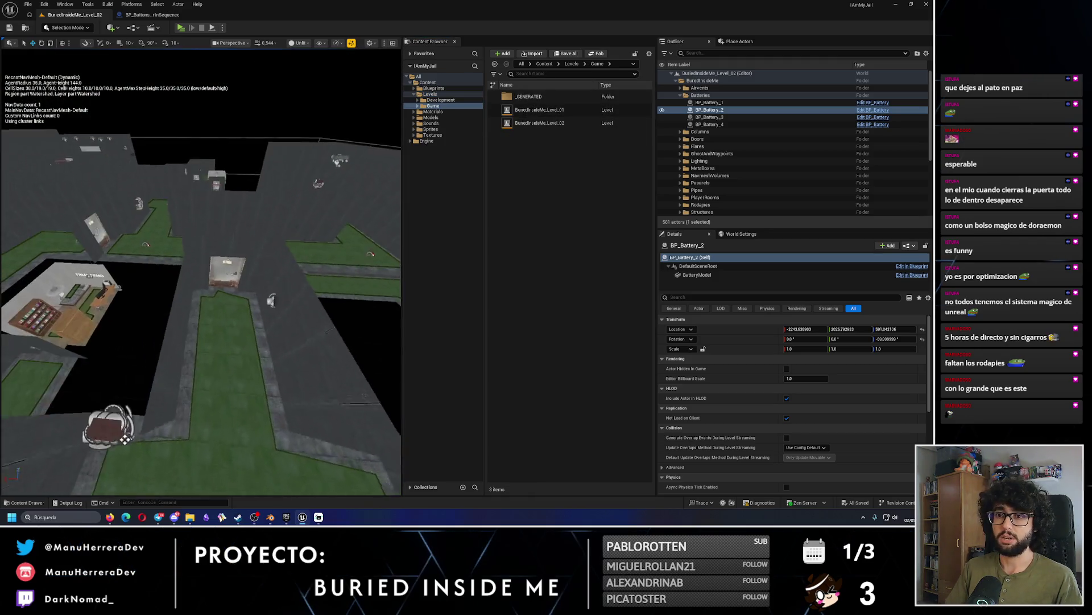
left_click_drag(125, 439, 130, 260)
left_click_drag(263, 240, 93, 318)
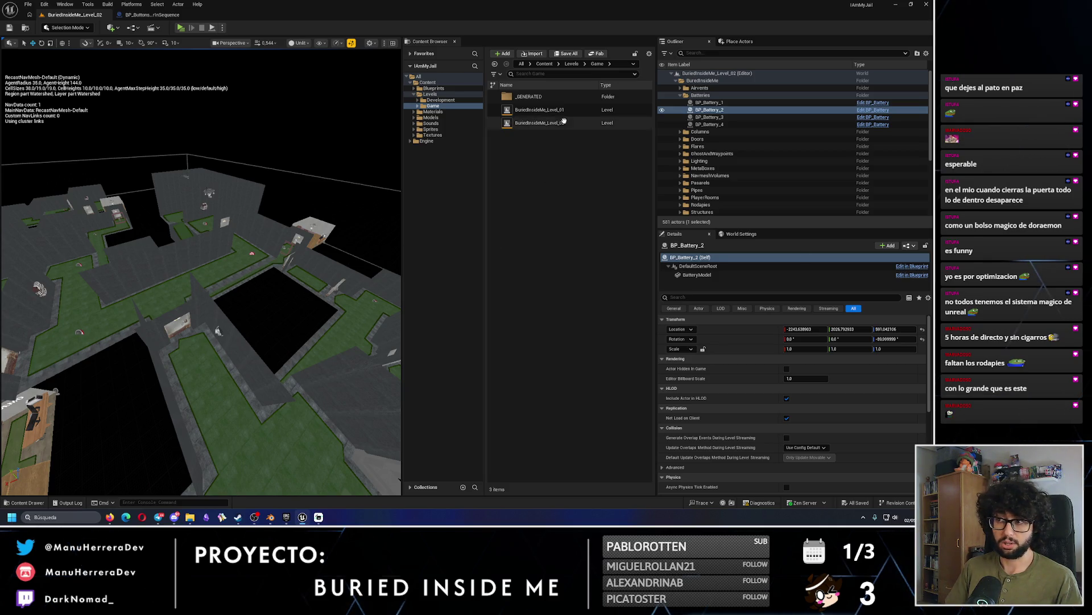
Open BuriedInsideMe_Level_01, move into its corridor, and switch the viewport to Lit.
double_click(539, 110)
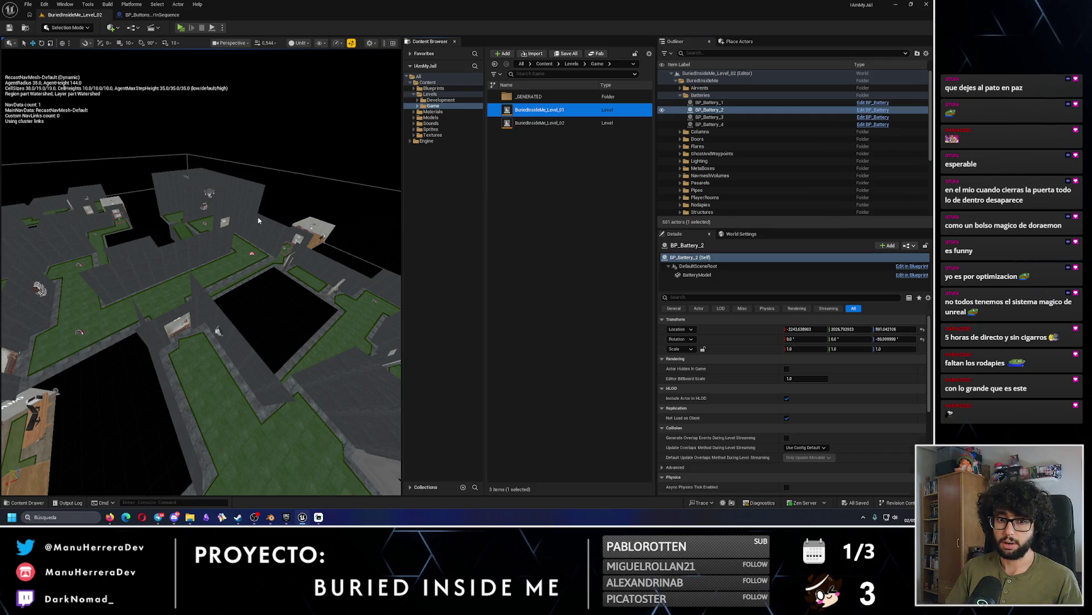
scroll(198, 245, "up", 10)
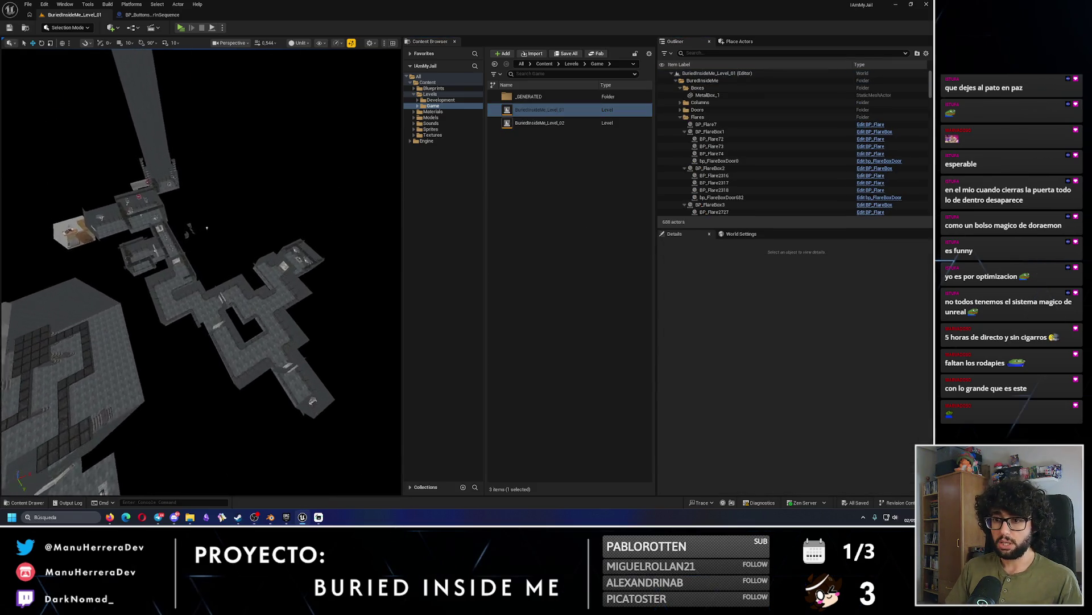
scroll(269, 208, "up", 10)
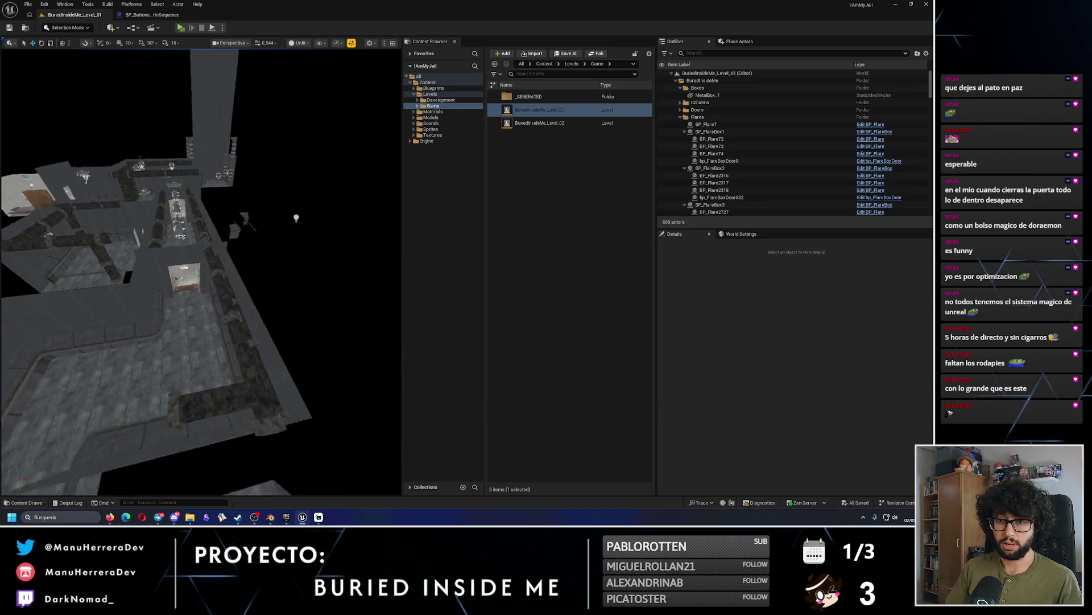
key("alt+4")
scroll(253, 316, "up", 5)
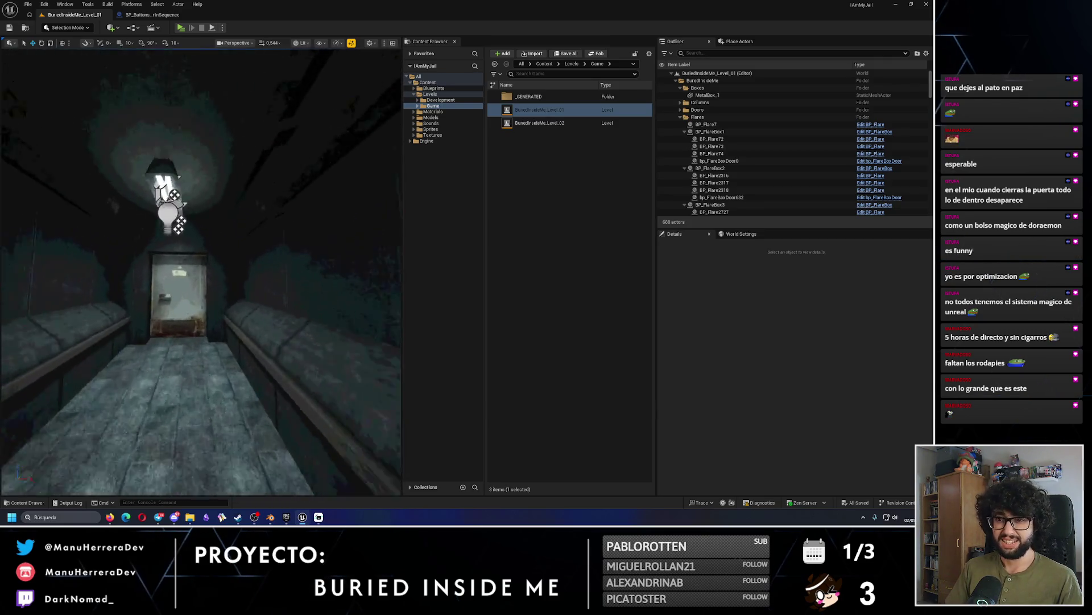
mouse_move(238, 517)
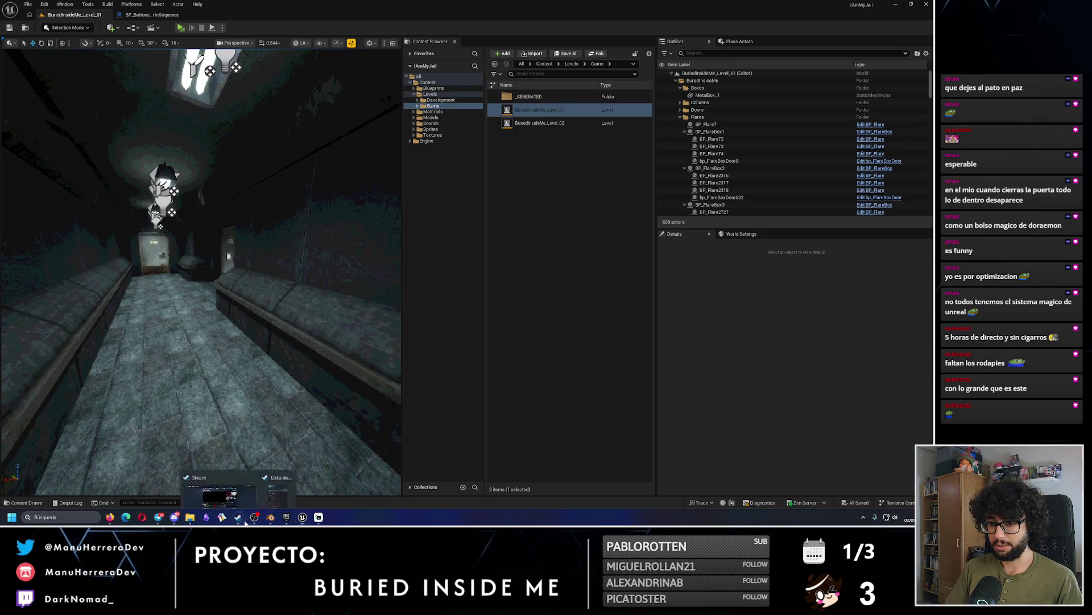
left_click(238, 486)
View the third, dark corridor screenshot fullscreen, then exit fullscreen and return to Unreal.
left_click(362, 267)
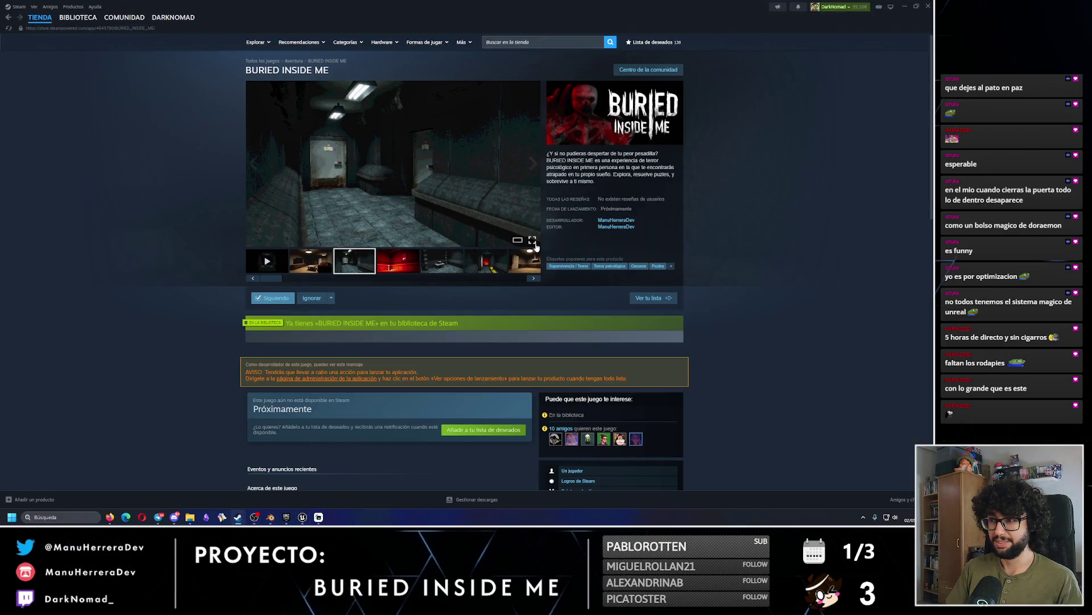
left_click(533, 241)
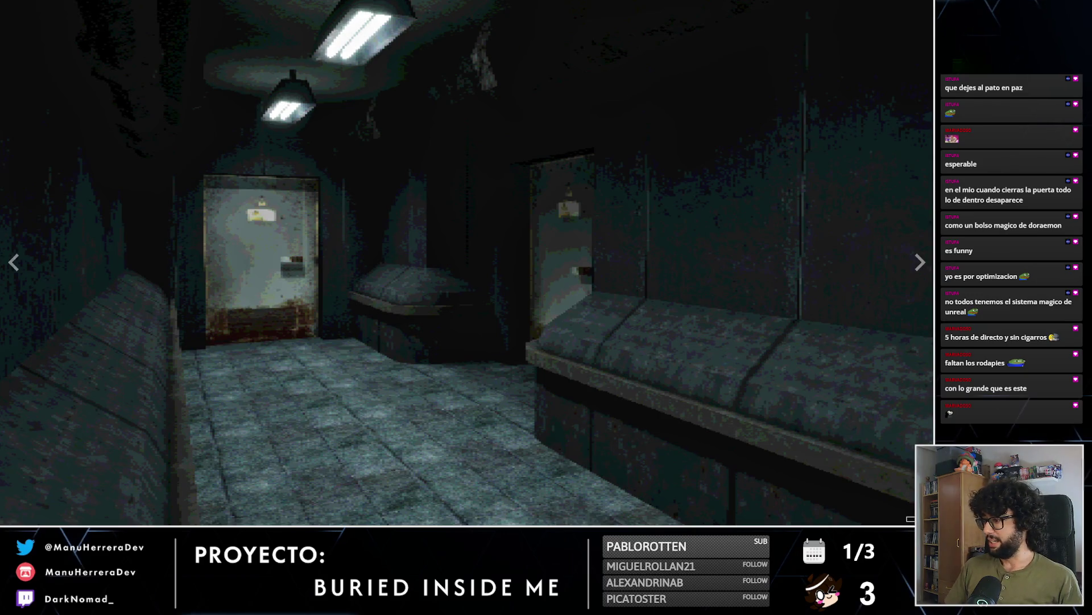
key("Escape")
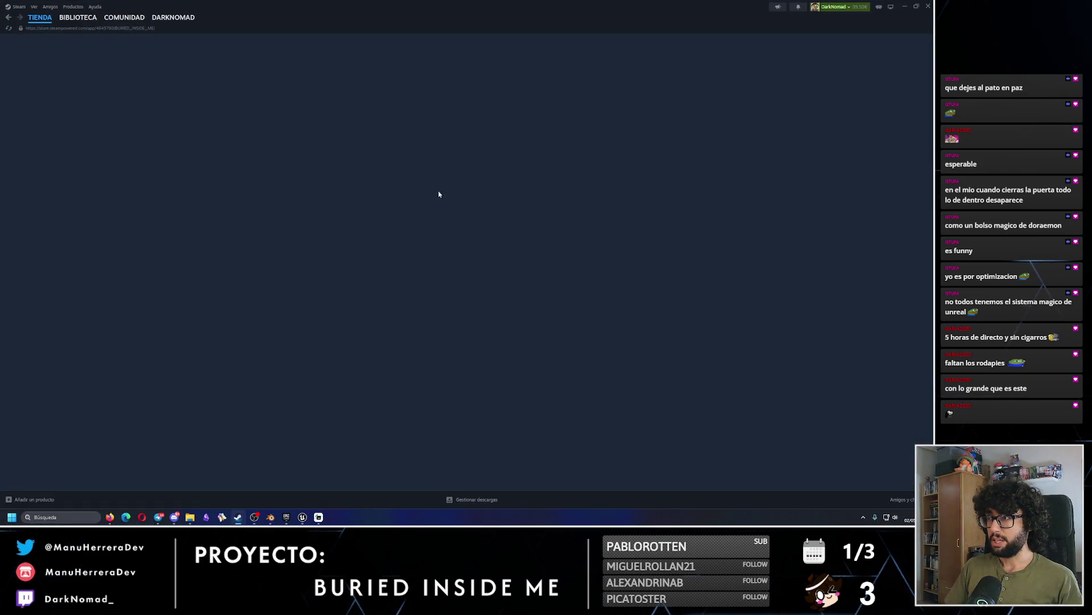
left_click(302, 518)
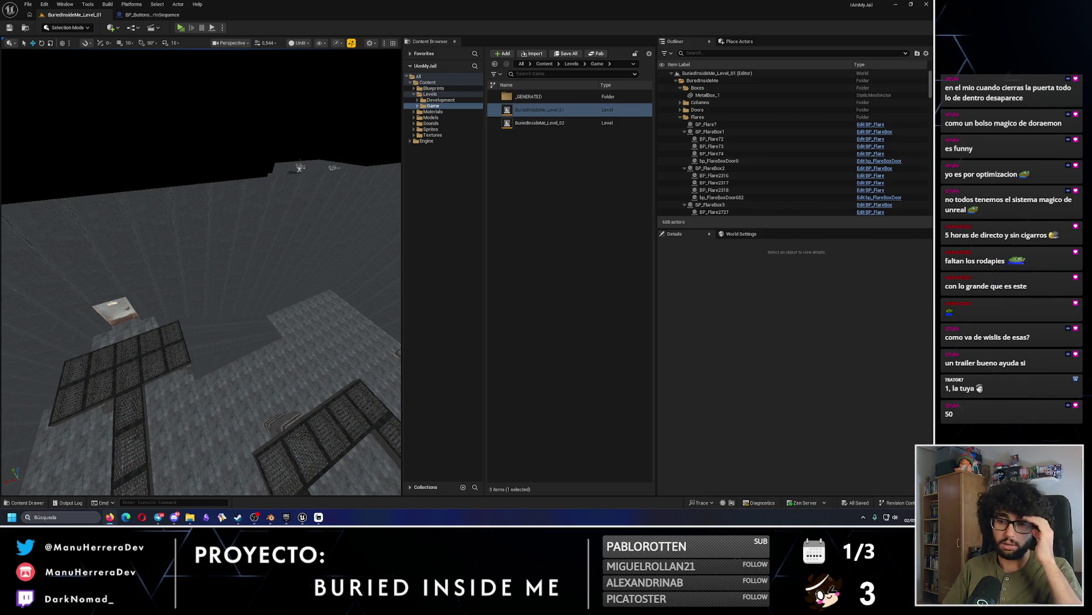
Play the BURIED INSIDE ME teaser trailer, then pause it.
left_click(237, 516)
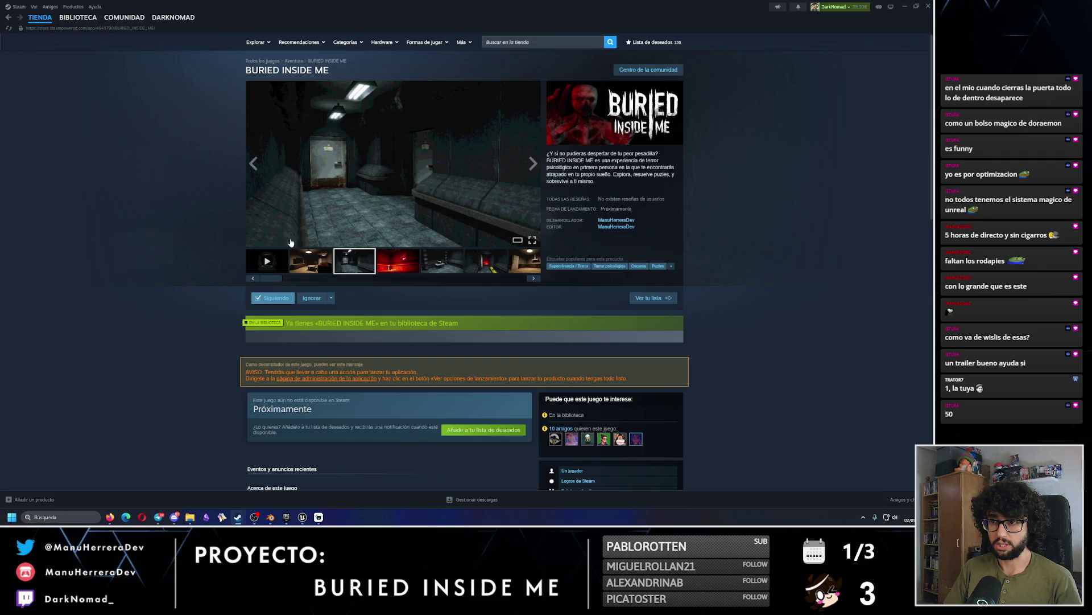
left_click(267, 261)
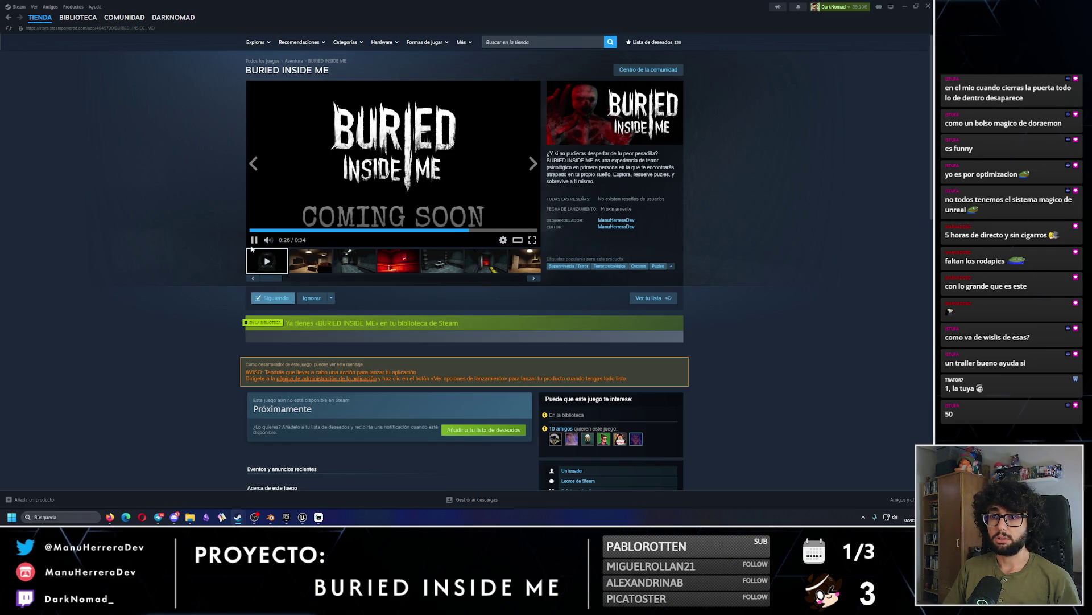
left_click(437, 195)
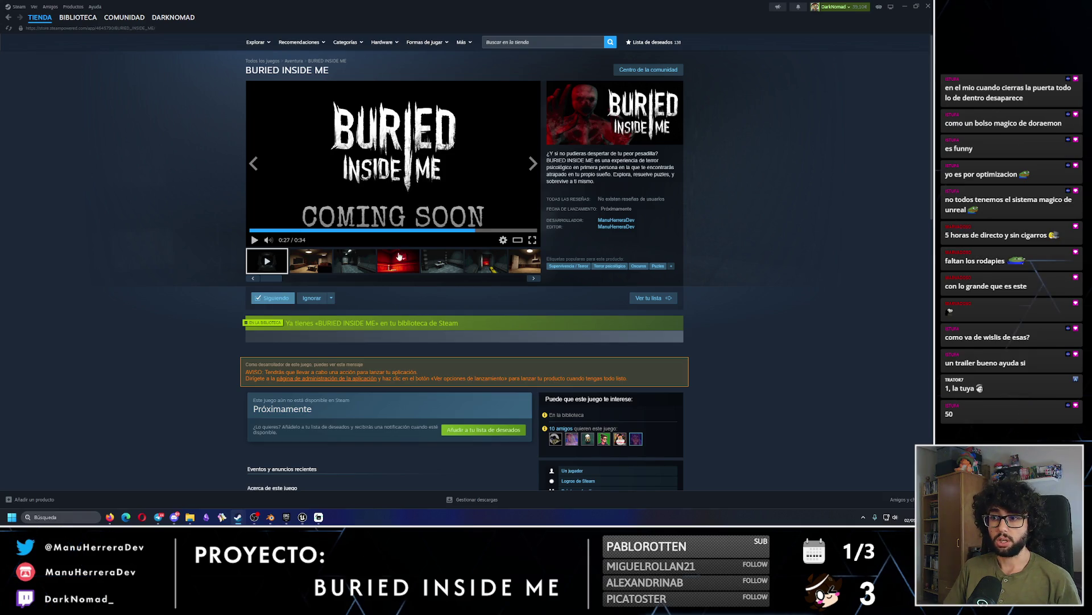
Step through the gallery screenshots, ending on the dim living-room one.
left_click(354, 262)
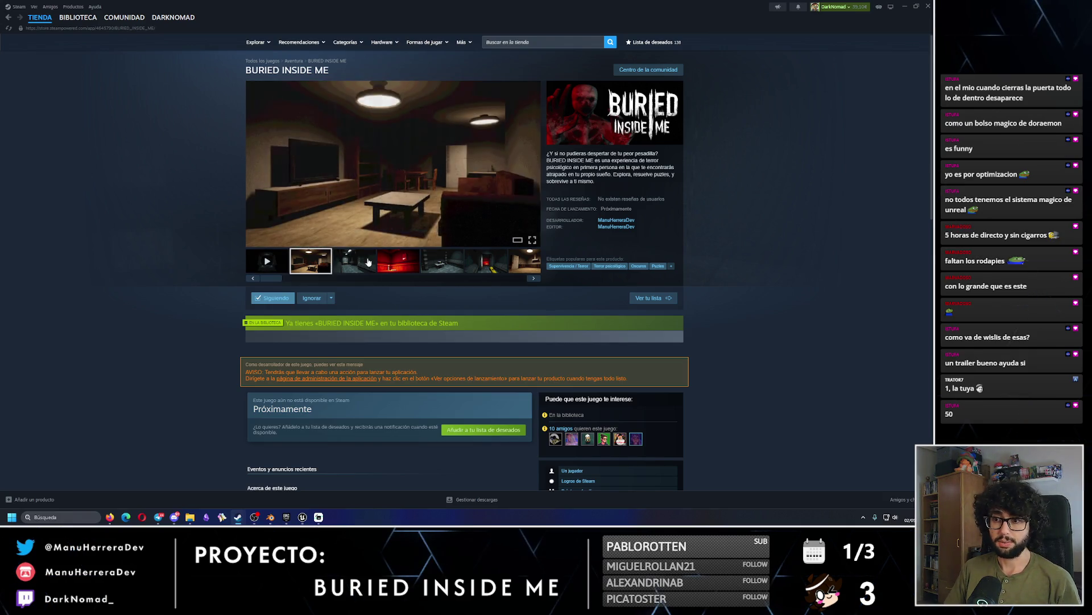
left_click(396, 263)
left_click(442, 261)
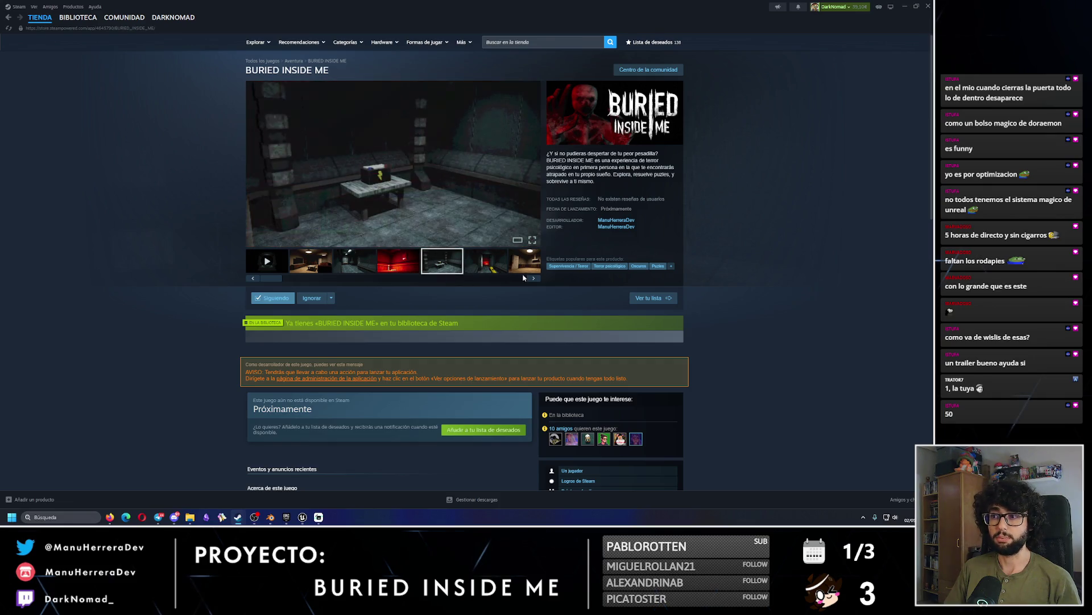
left_click(534, 278)
left_click(534, 278)
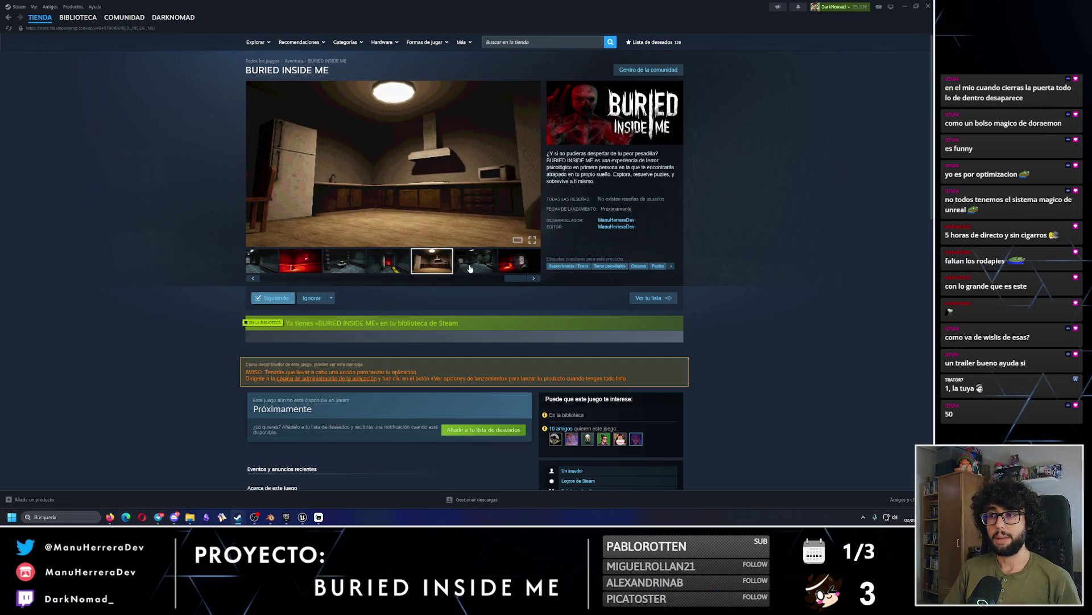
left_click(534, 278)
left_click(533, 279)
left_click_drag(520, 286, 189, 273)
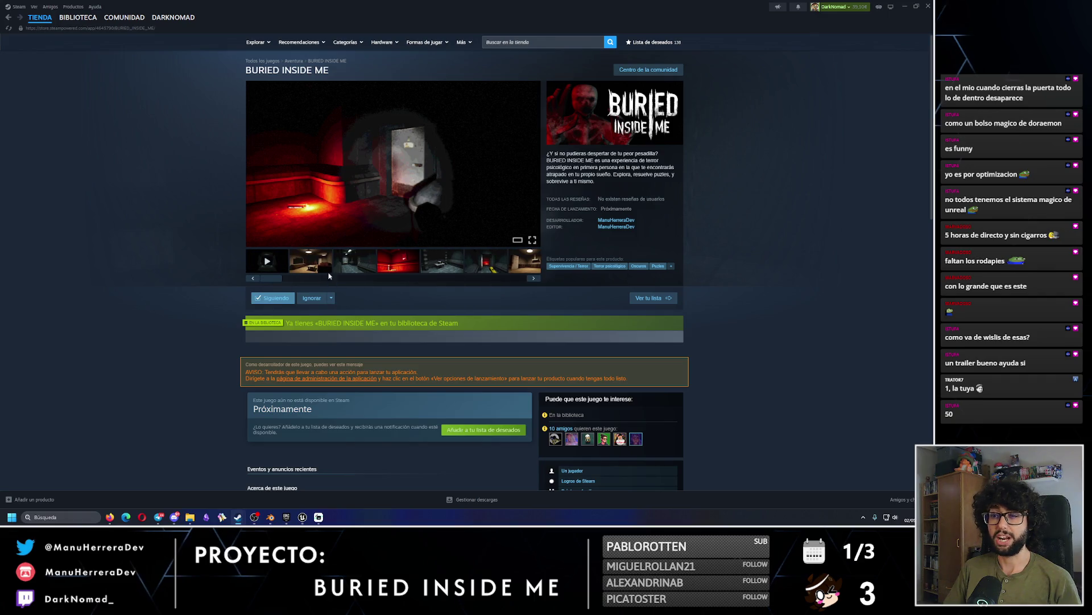
left_click(311, 262)
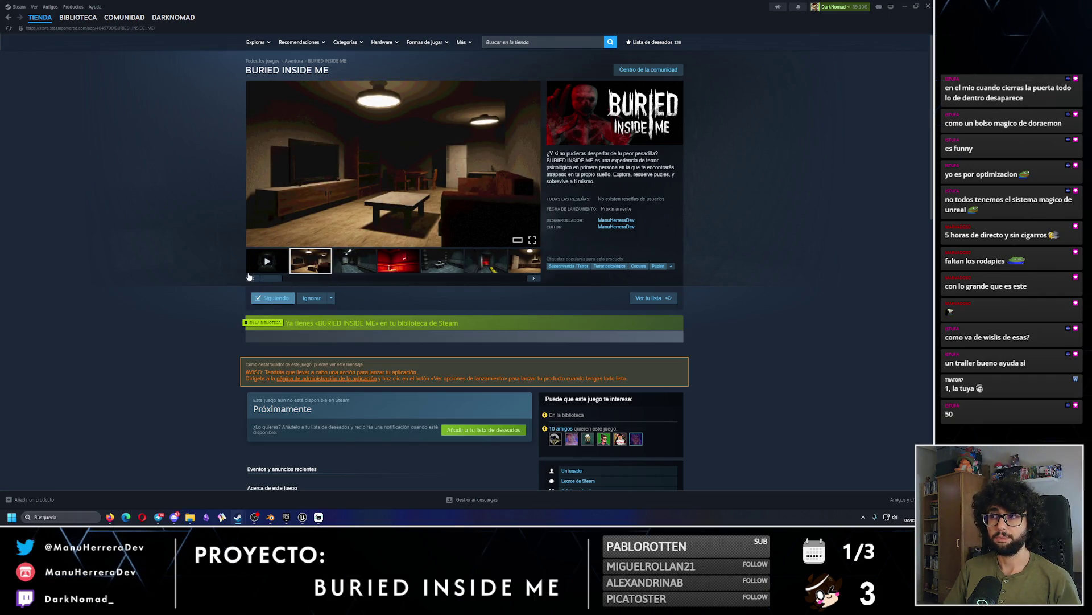
left_click(517, 42)
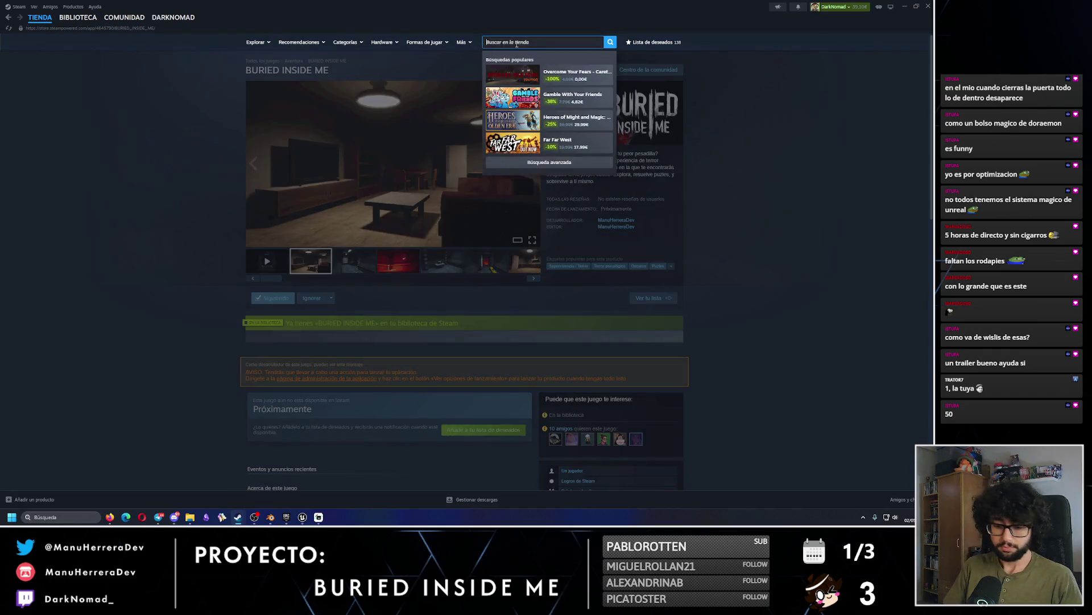
type("exoterra")
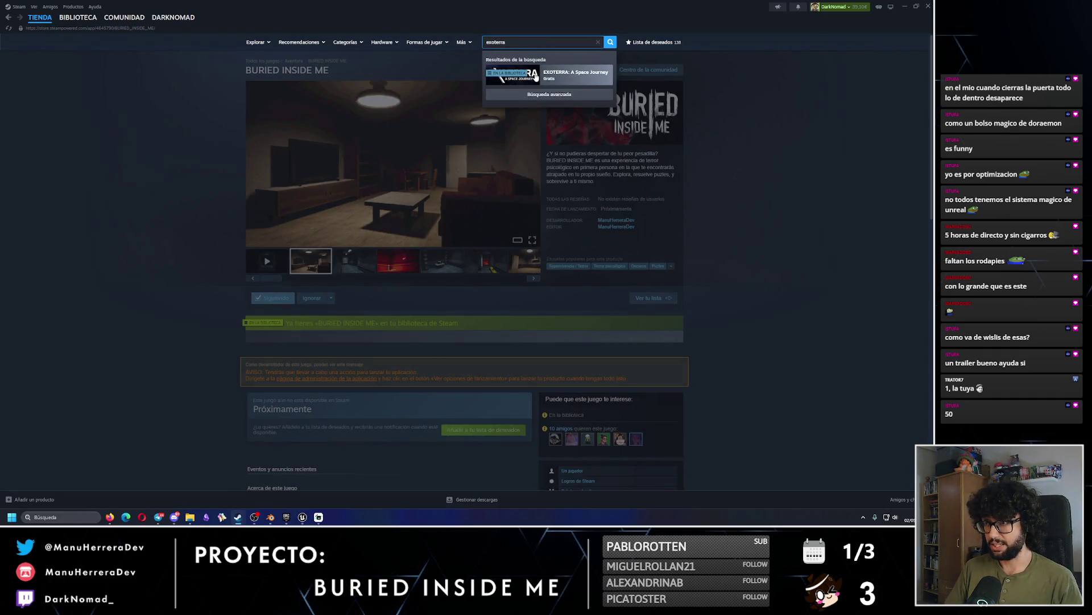
left_click(548, 74)
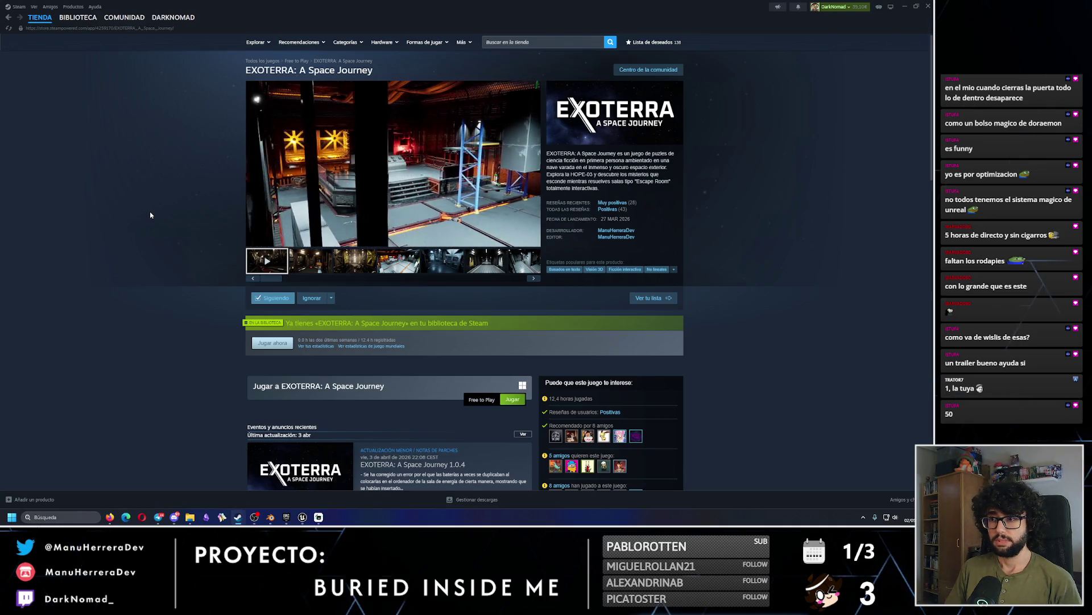
left_click(354, 265)
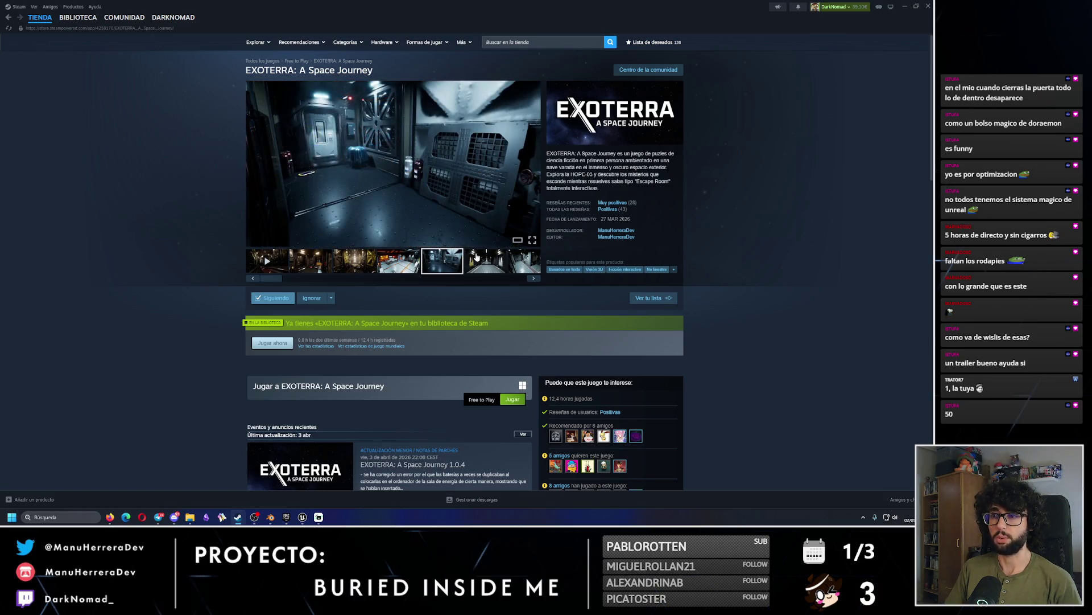
left_click(8, 19)
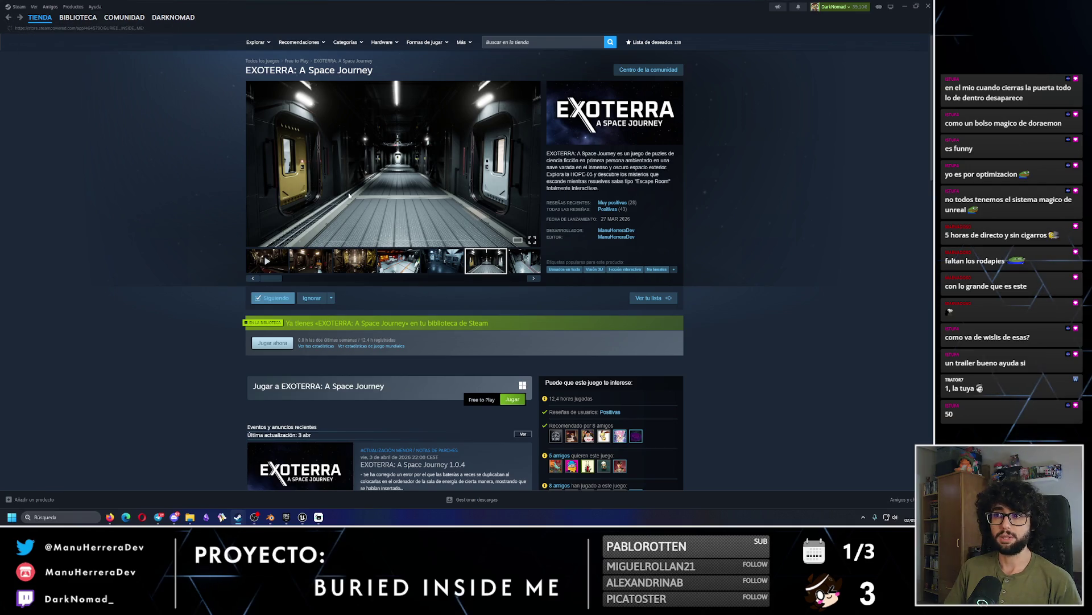
left_click(319, 263)
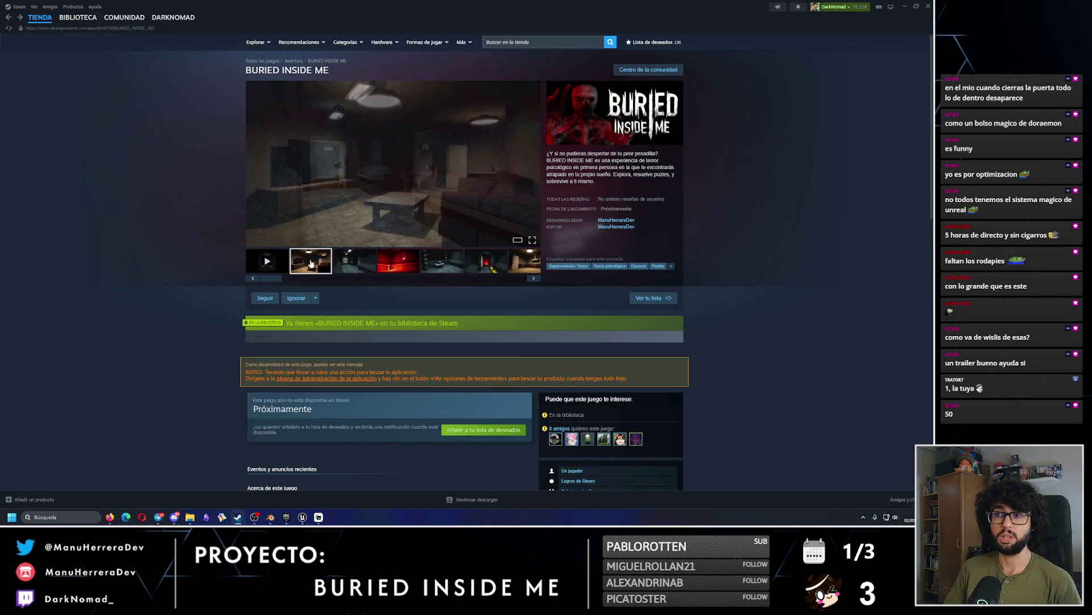
View the fifth, dark garage and red room screenshots, then pause the trailer at 0:04.
left_click(432, 267)
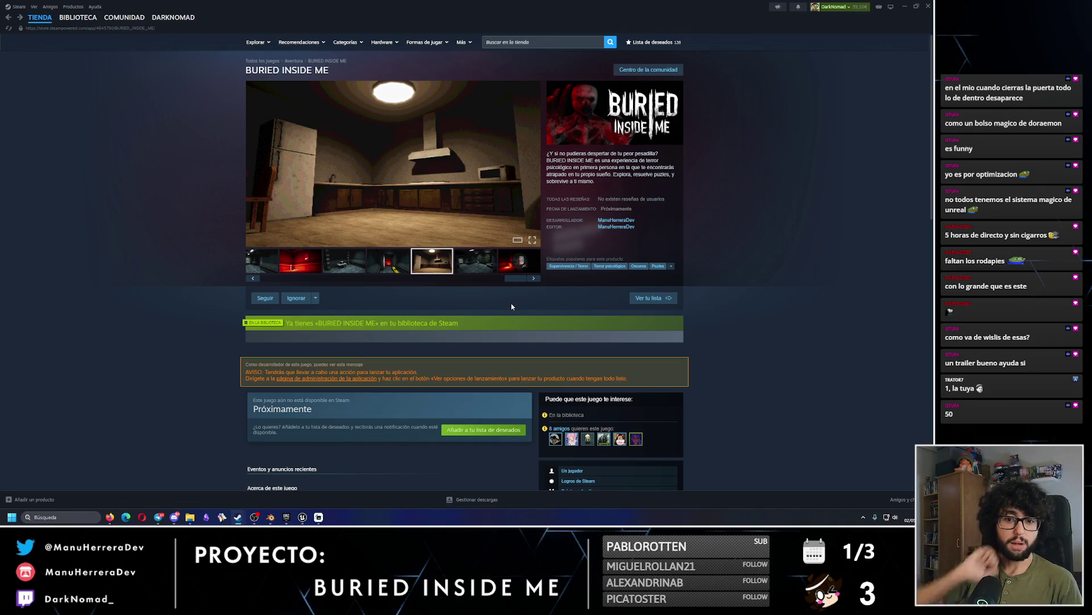
left_click(469, 260)
left_click(511, 262)
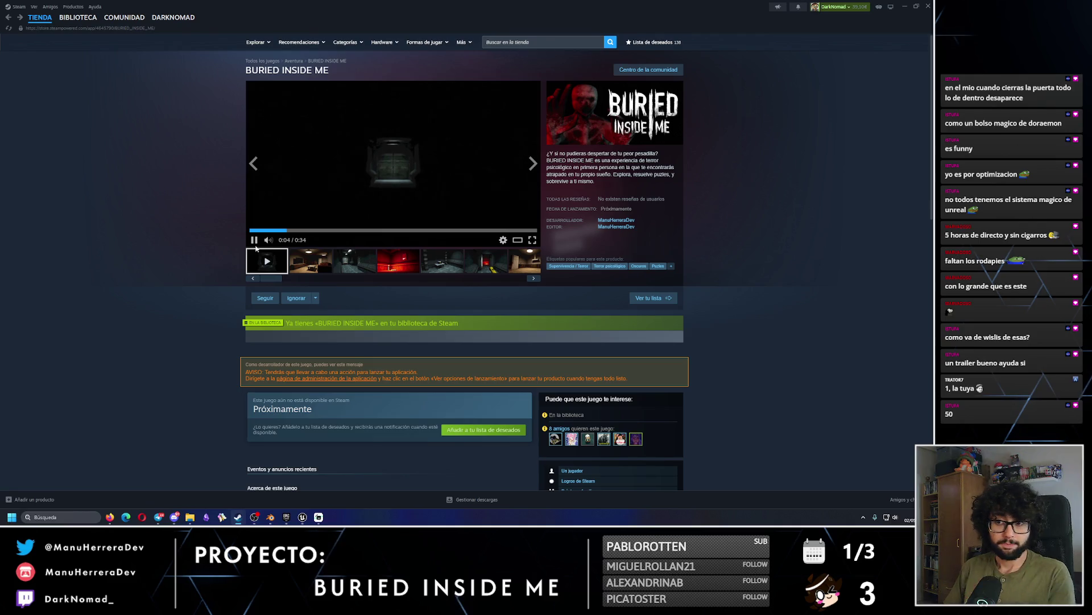
left_click(254, 240)
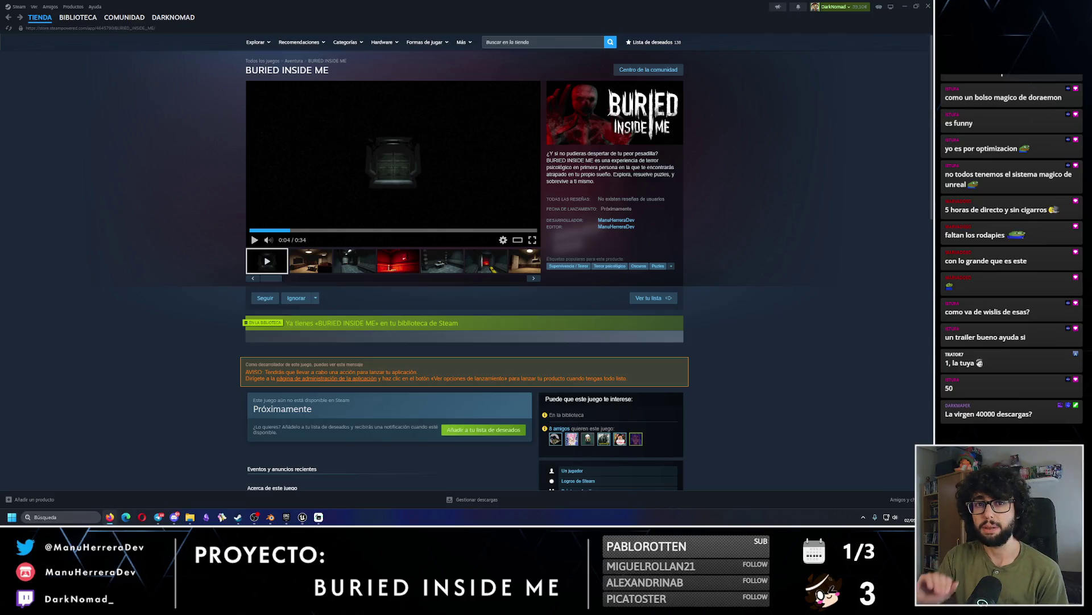
Clear the Steam store search box and search for 'exoterra'.
left_click(510, 44)
type("exoterra")
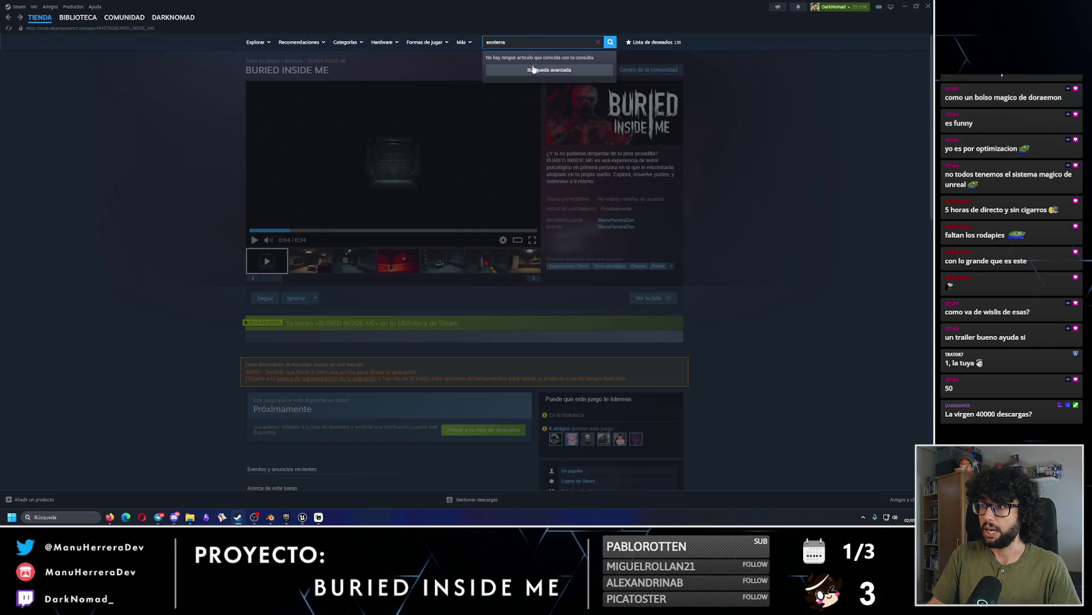
key("ctrl+a")
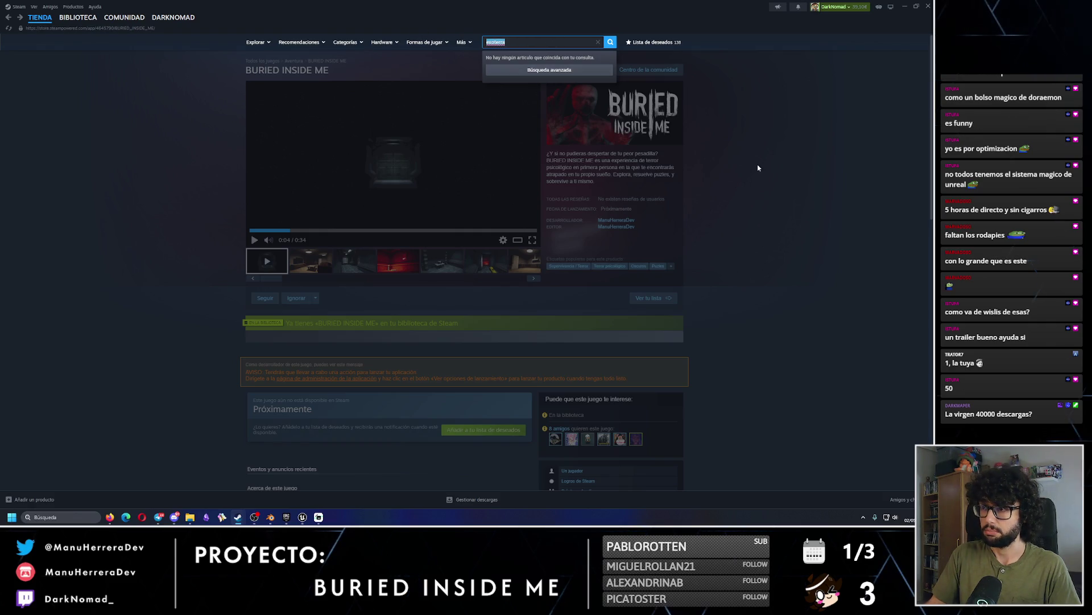
key("BackSpace")
left_click(542, 41)
type("exott")
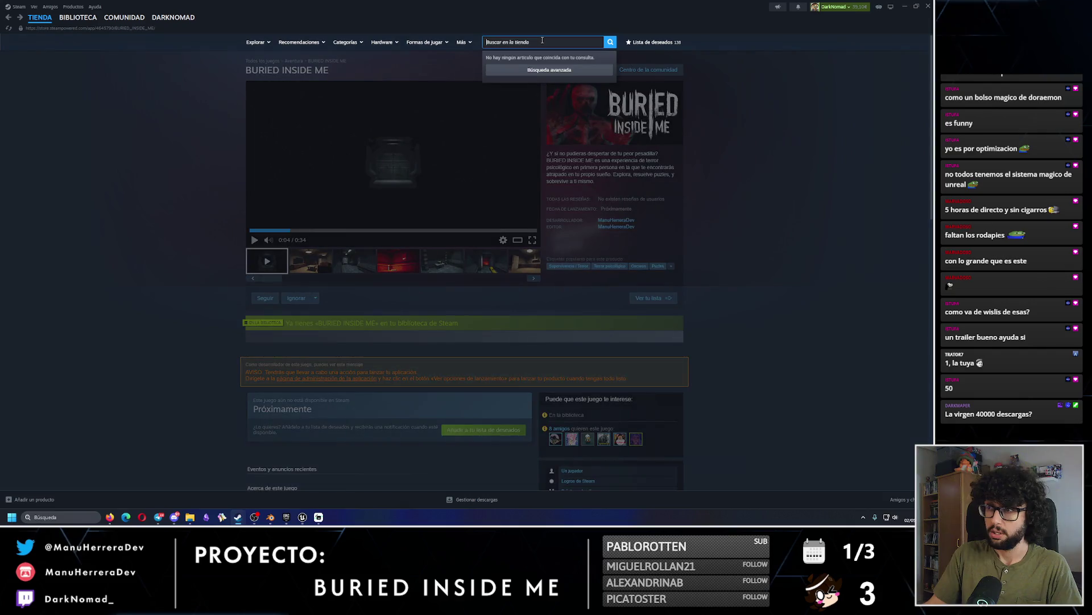
key("BackSpace")
type("erra")
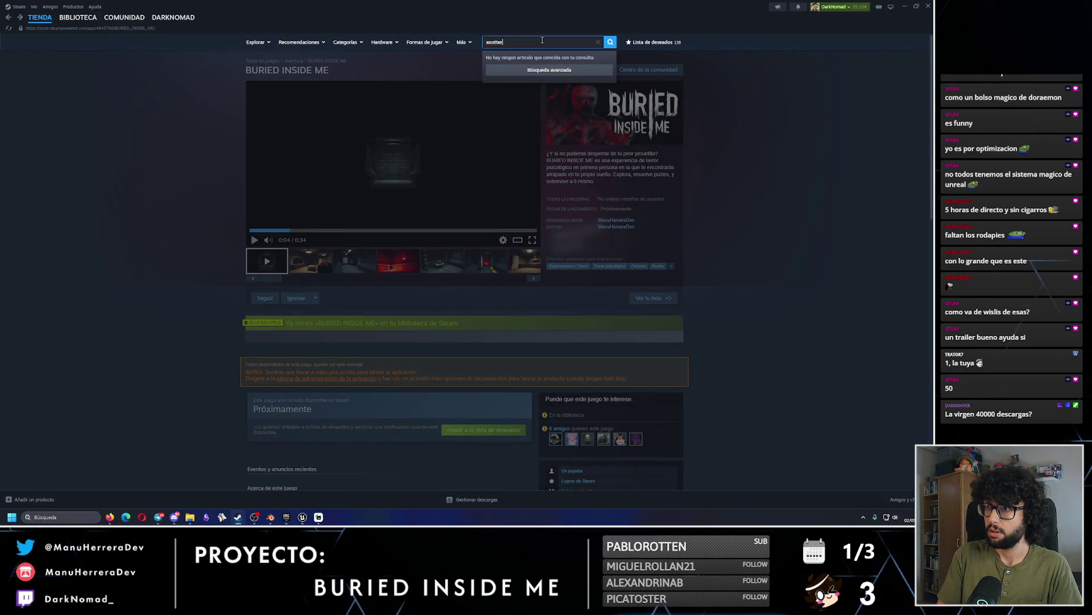
key("Return")
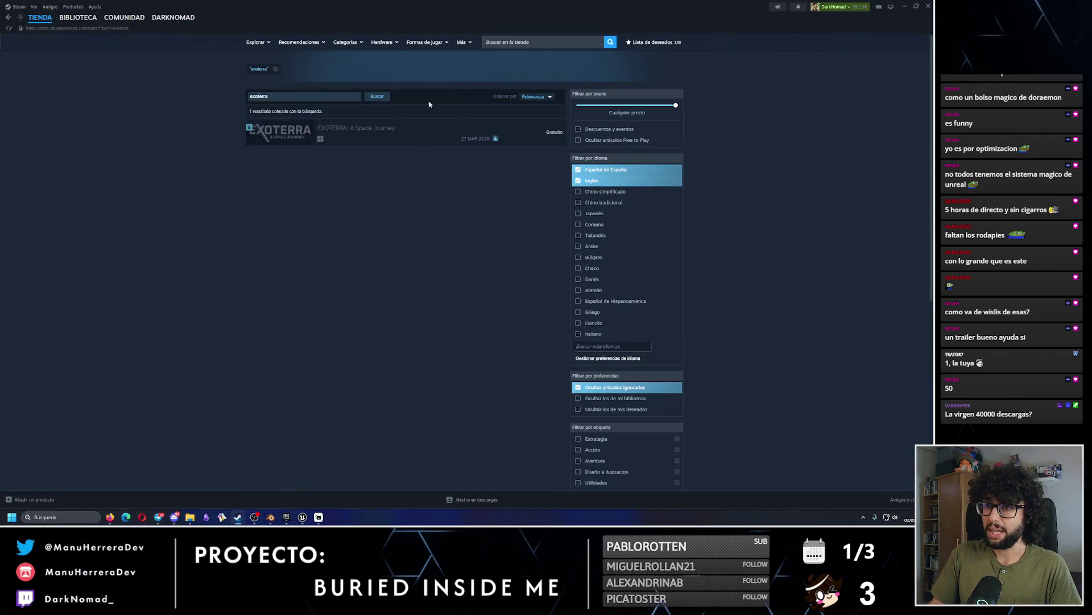
Open the EXOTERRA: A Space Journey store page and go to its global achievement statistics.
left_click(350, 132)
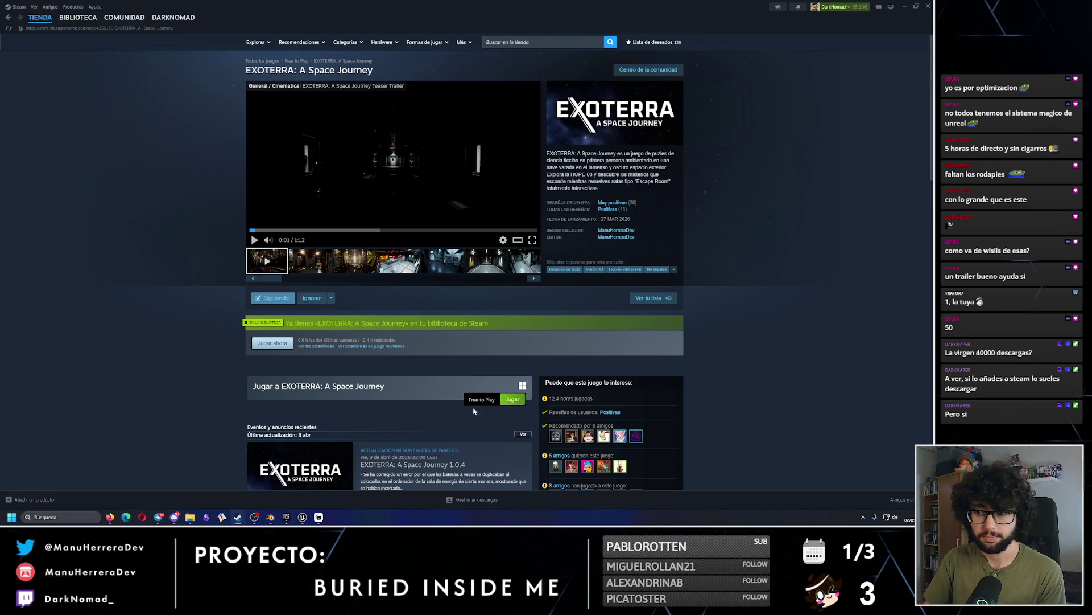
scroll(435, 376, "down", 10)
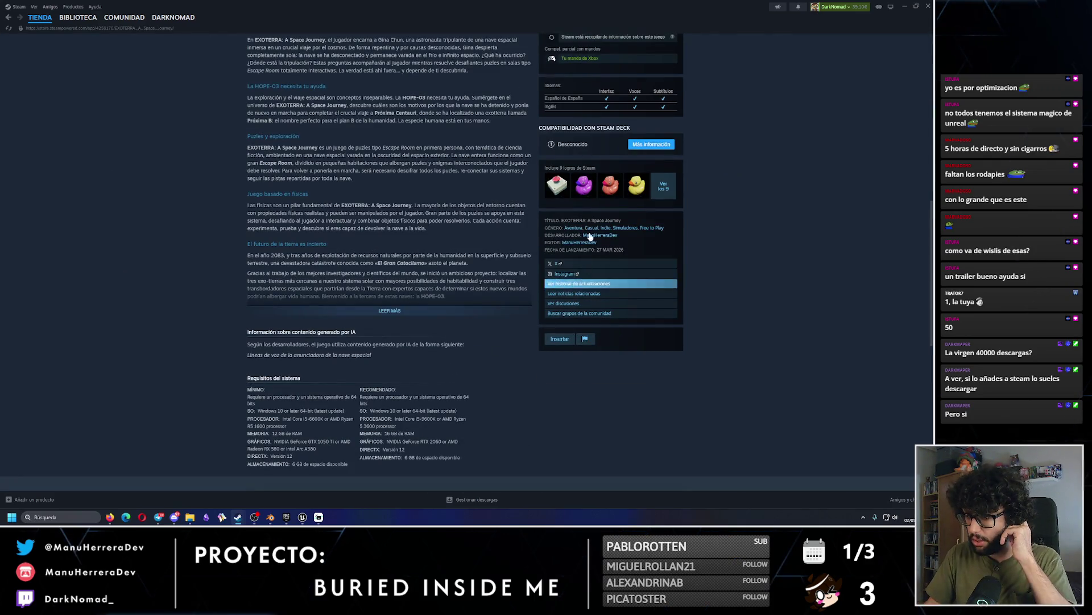
left_click(664, 186)
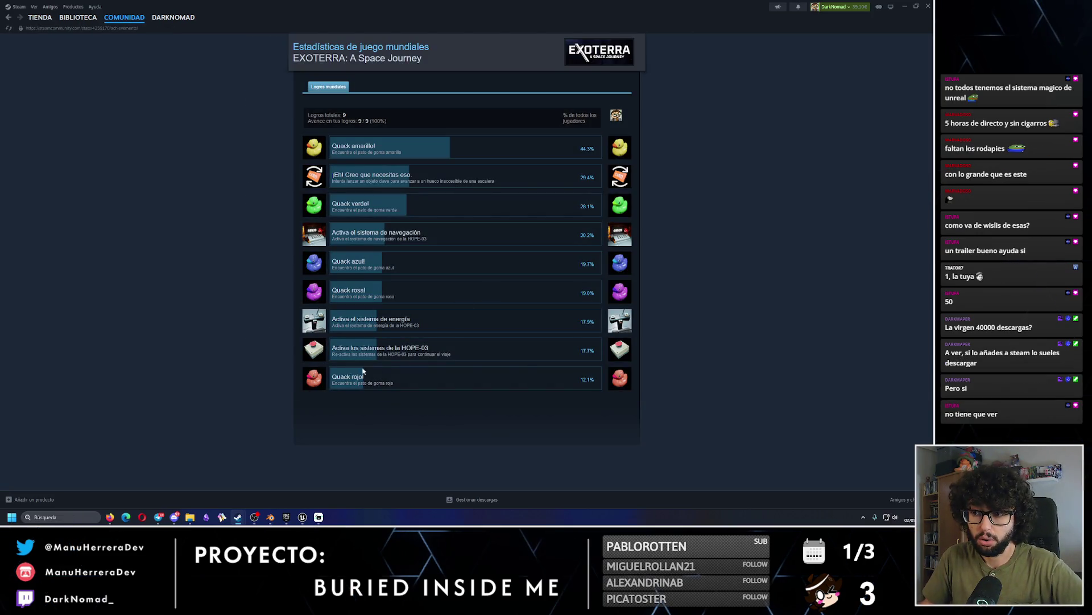
left_click_drag(528, 363, 331, 349)
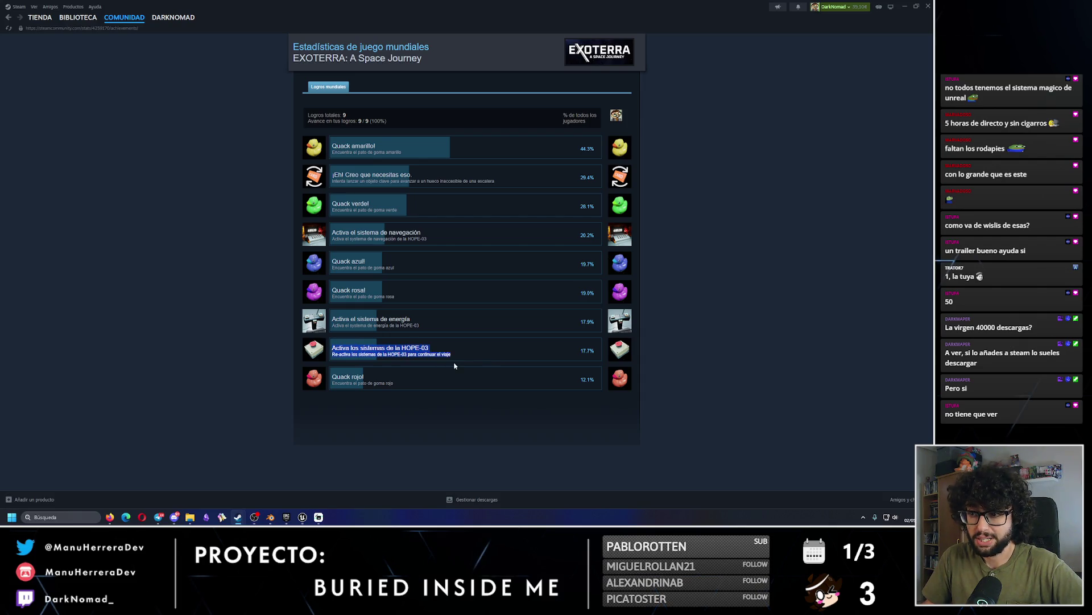
left_click(501, 360)
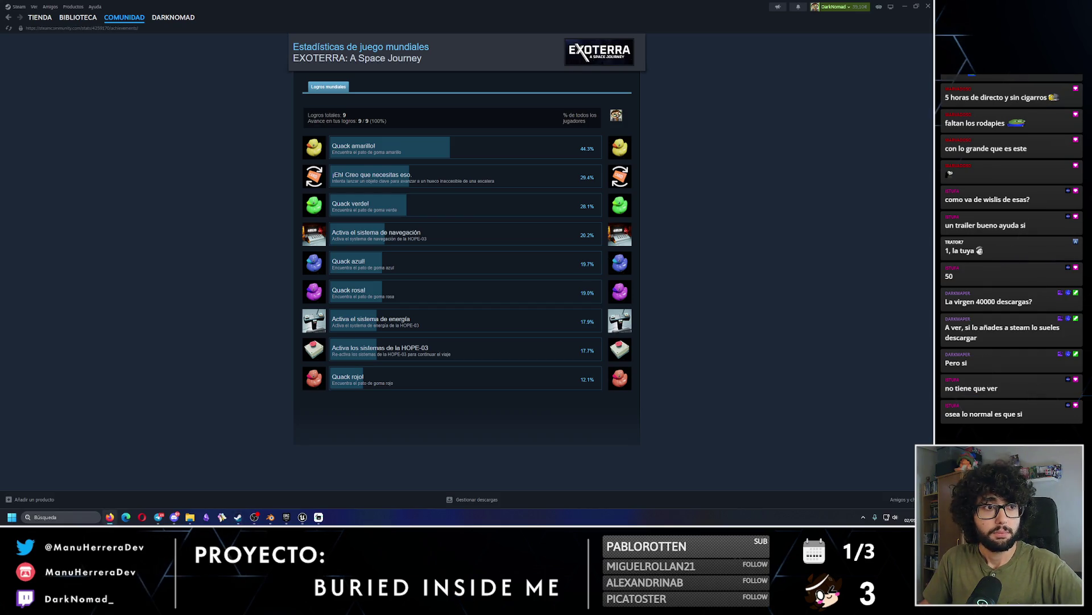
triple_click(442, 365)
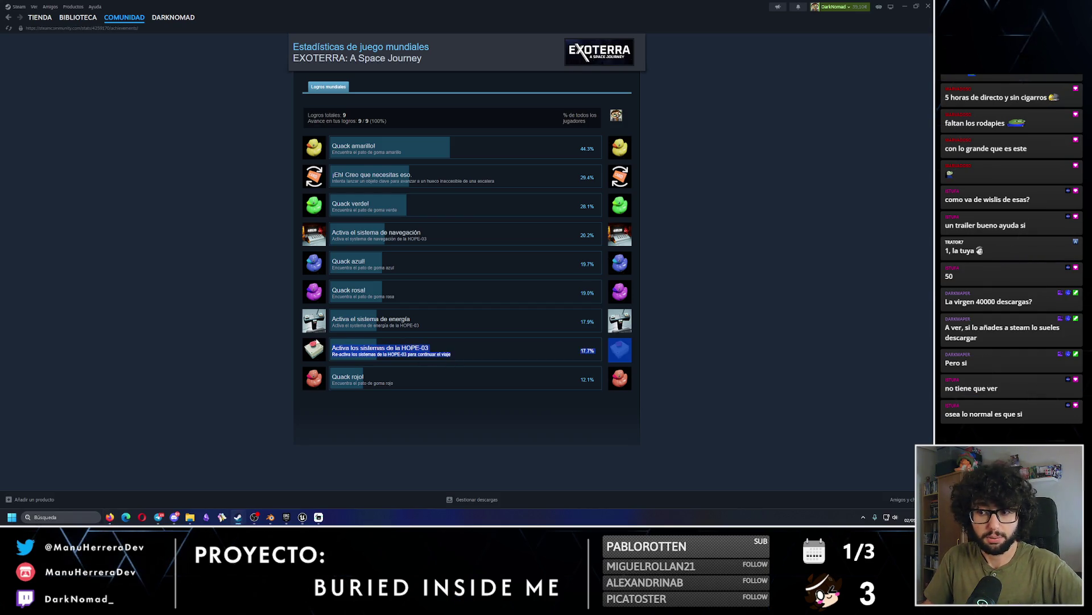
left_click(475, 359)
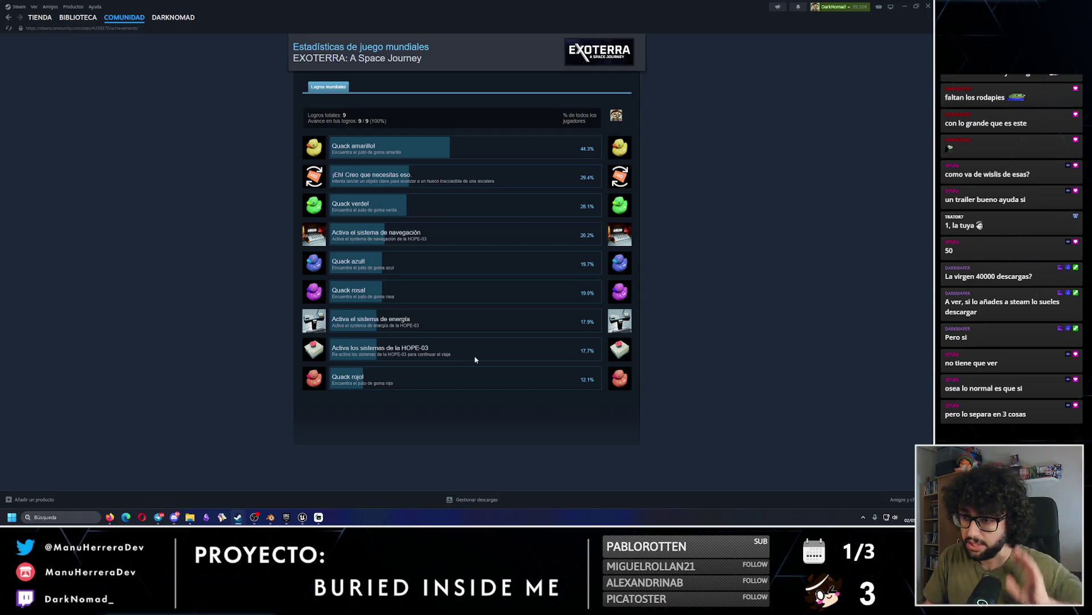
triple_click(328, 351)
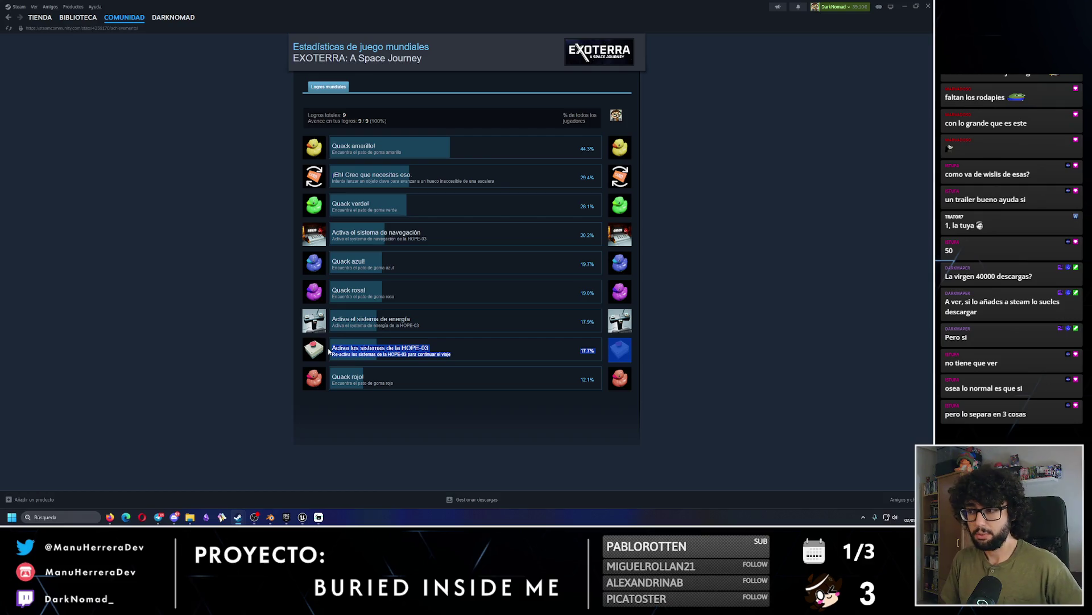
left_click(468, 353)
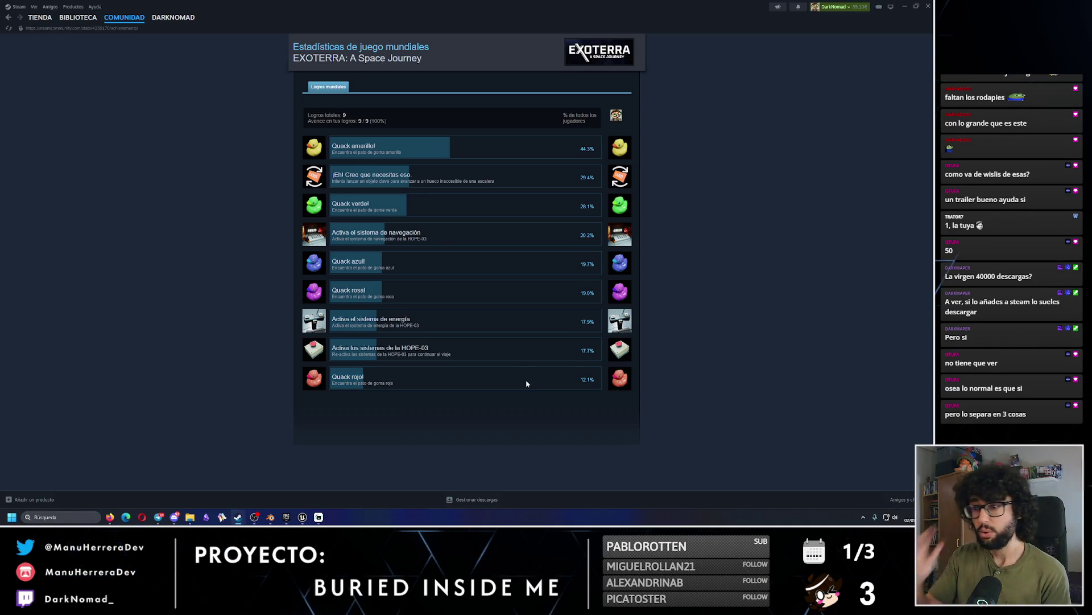
double_click(417, 238)
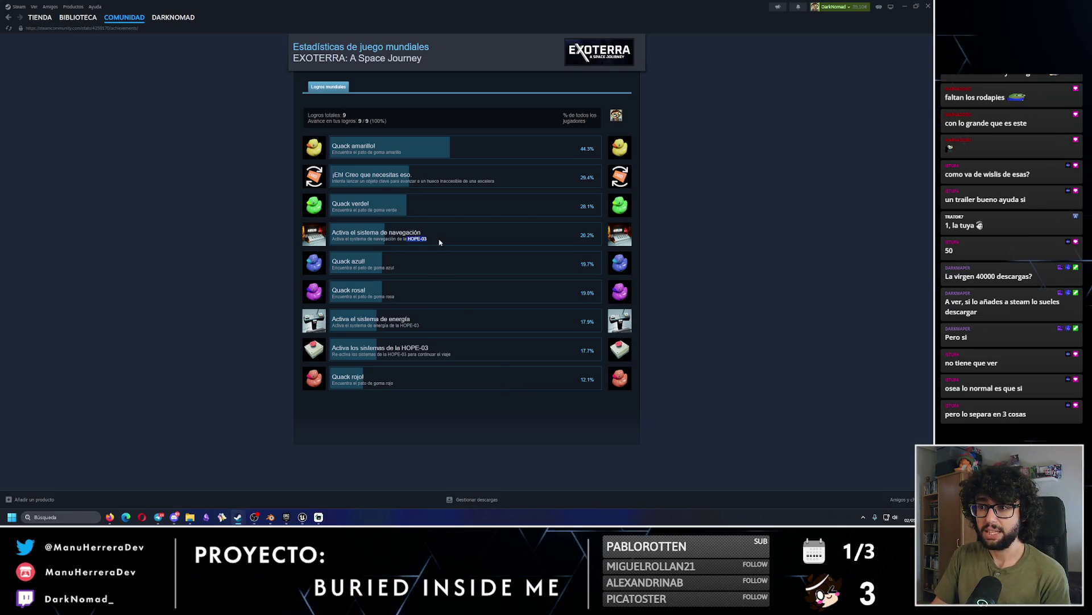
triple_click(405, 239)
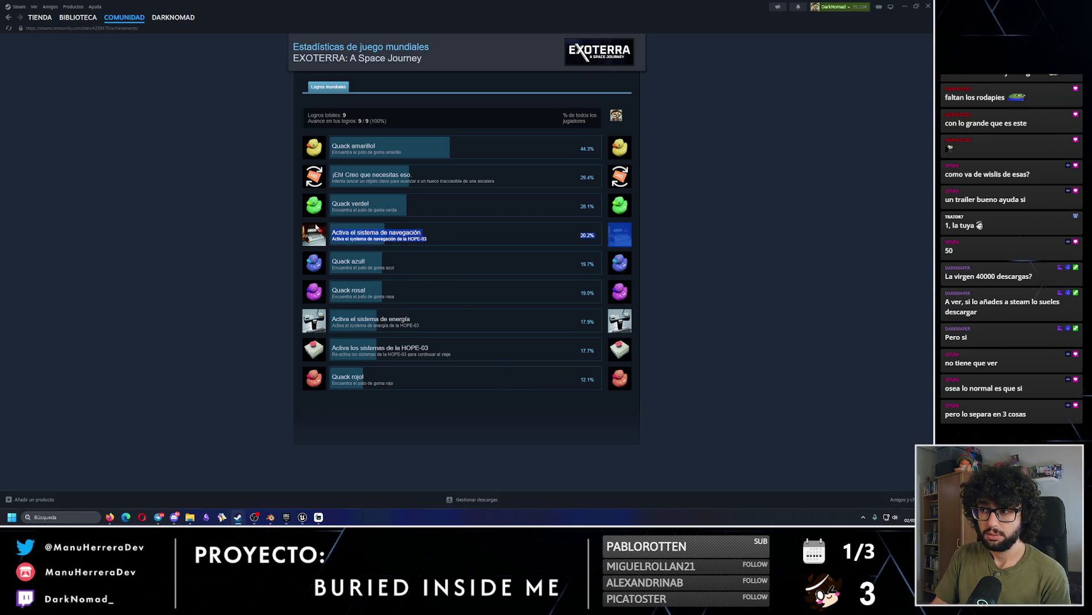
left_click(514, 248)
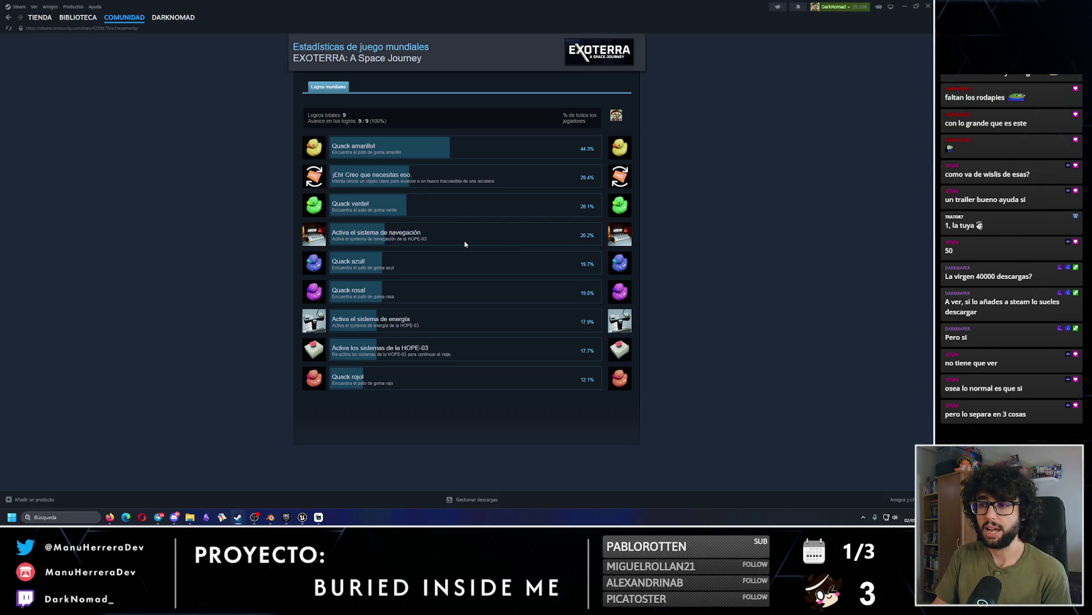
triple_click(473, 359)
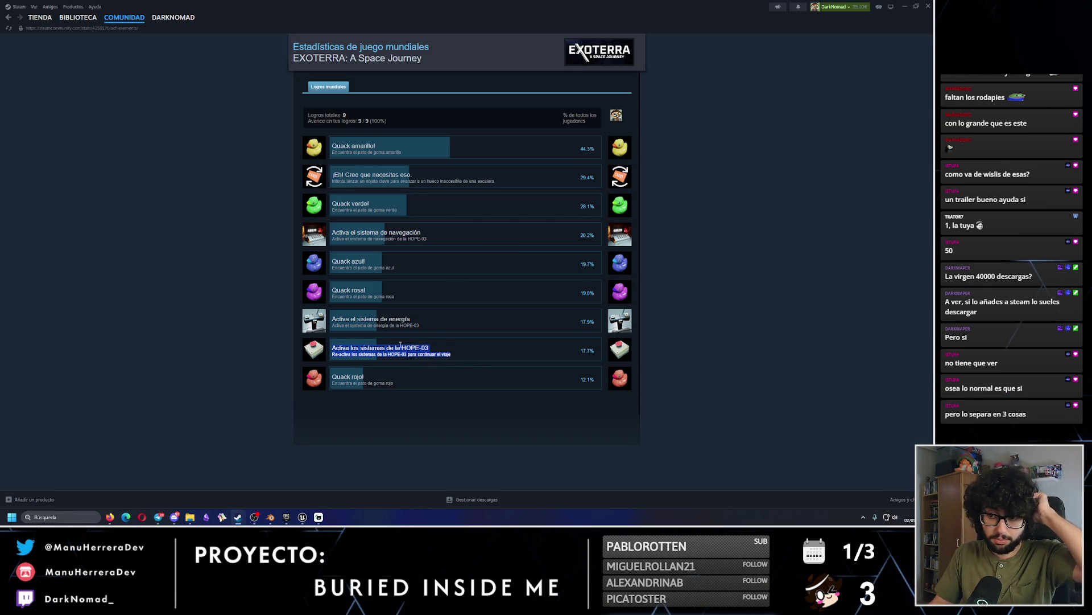
left_click(438, 241)
triple_click(439, 241)
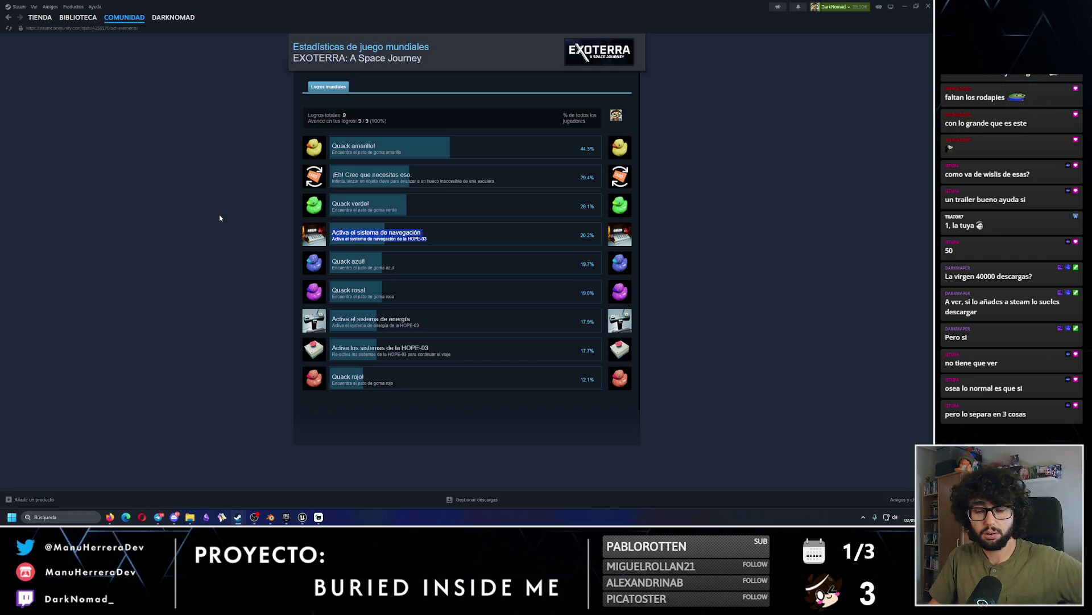
left_click(404, 398)
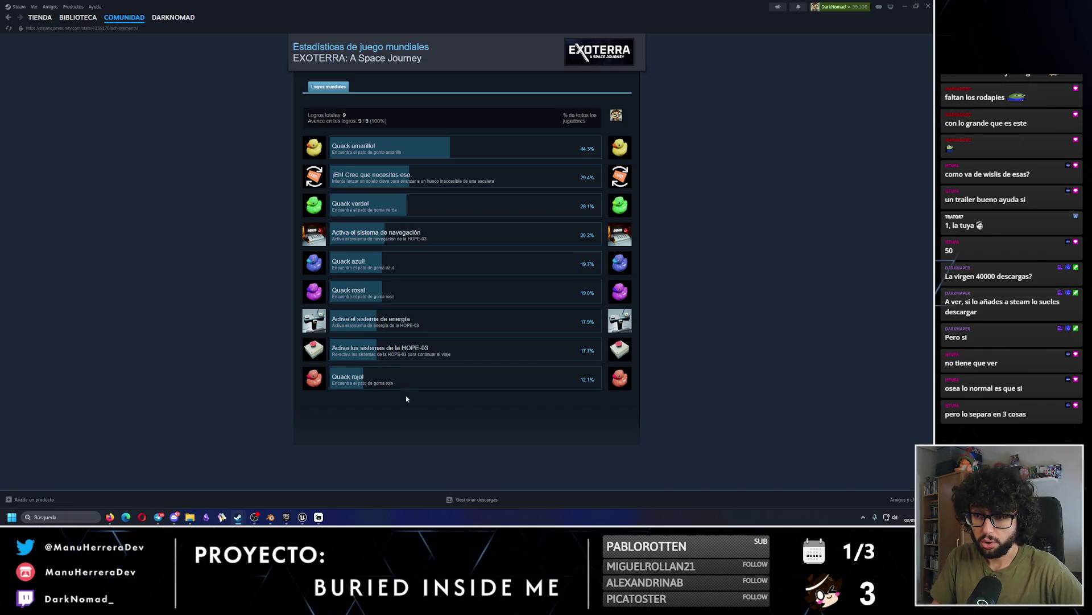
left_click_drag(449, 354, 327, 335)
left_click(449, 336)
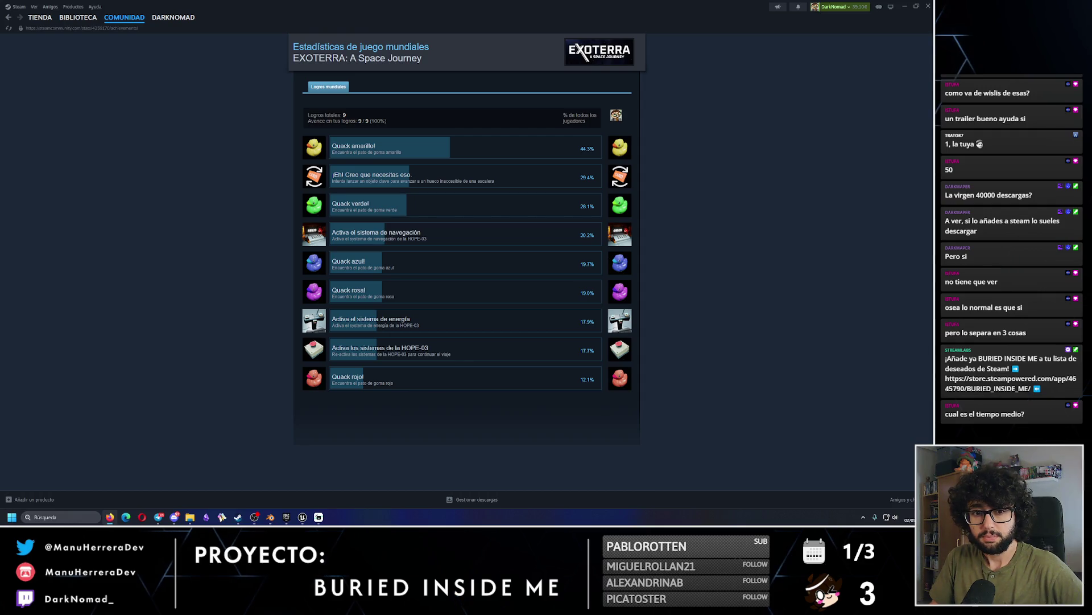
mouse_move(332, 232)
left_mouse_down()
mouse_move(422, 233)
mouse_move(333, 234)
left_mouse_up()
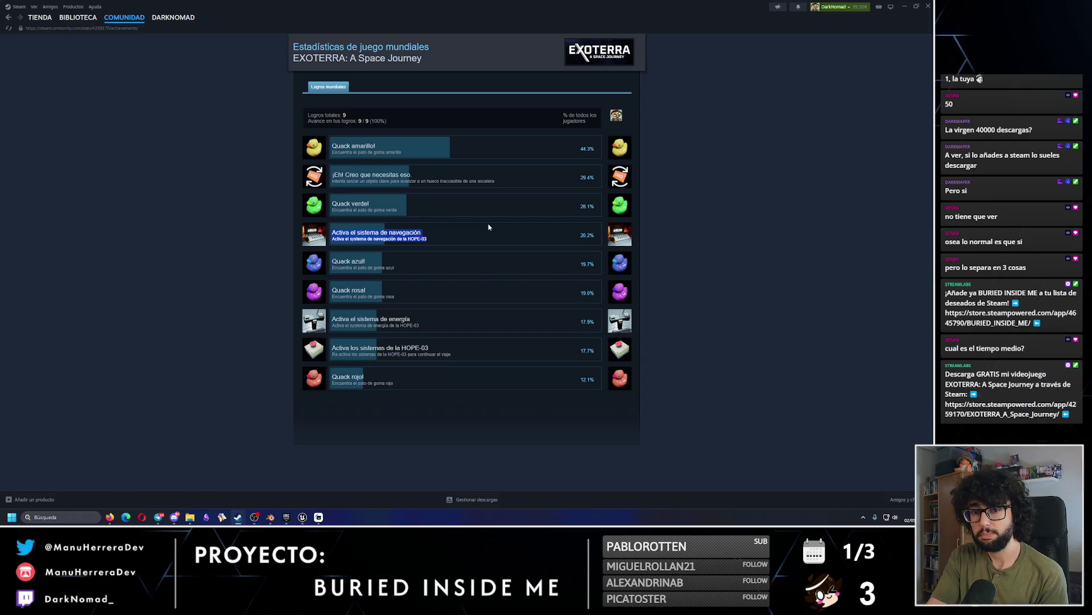
Deselect the highlighted text on the EXOTERRA achievement statistics page.
left_click(467, 234)
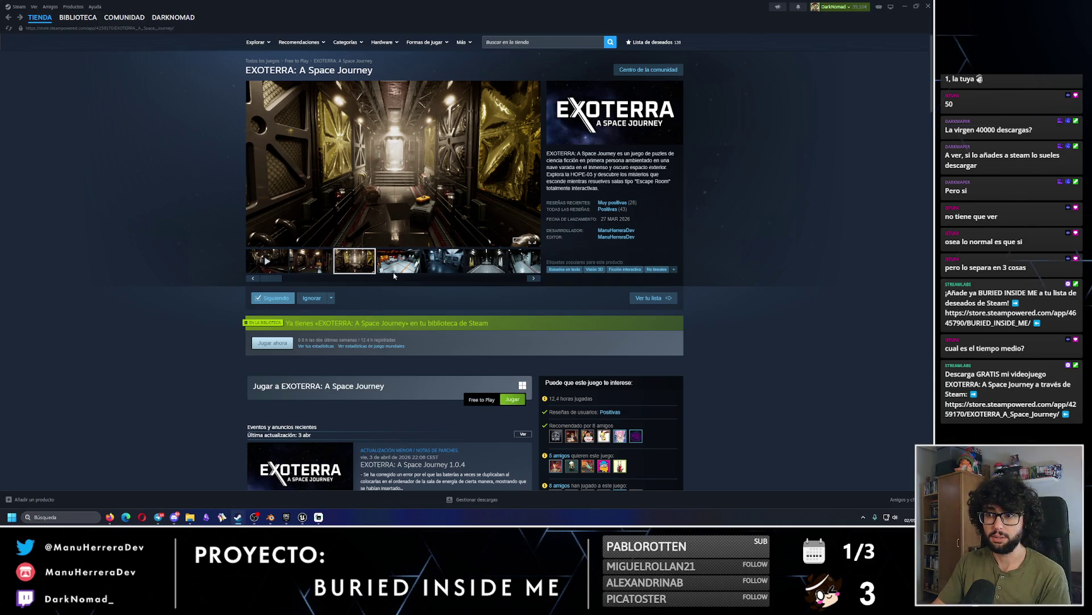
View two more EXOTERRA screenshots in the carousel, then switch to the Steam Library.
left_click(395, 266)
left_click(441, 265)
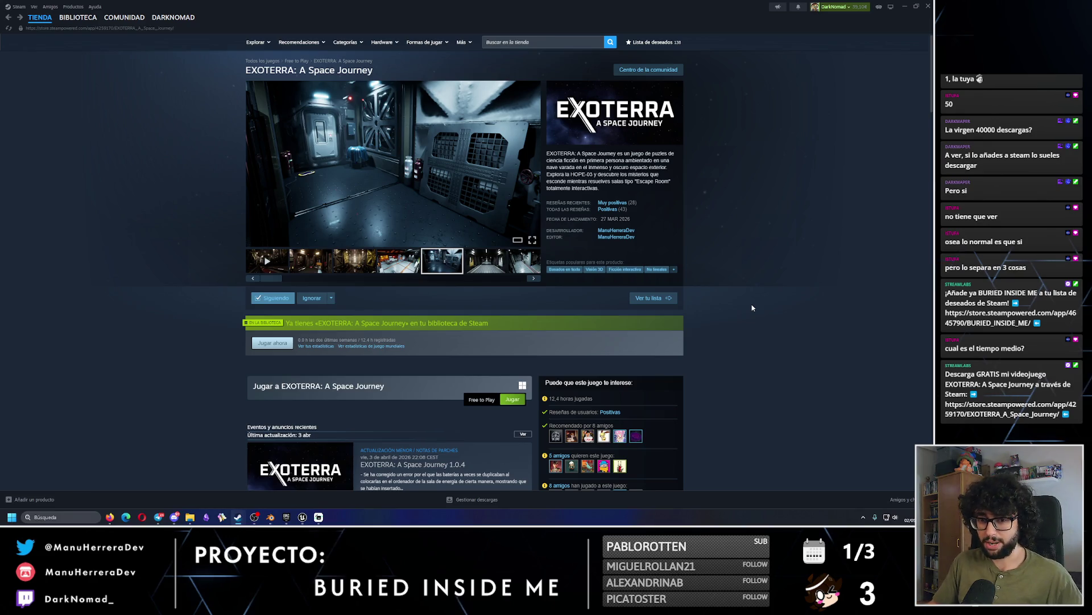
left_click(78, 17)
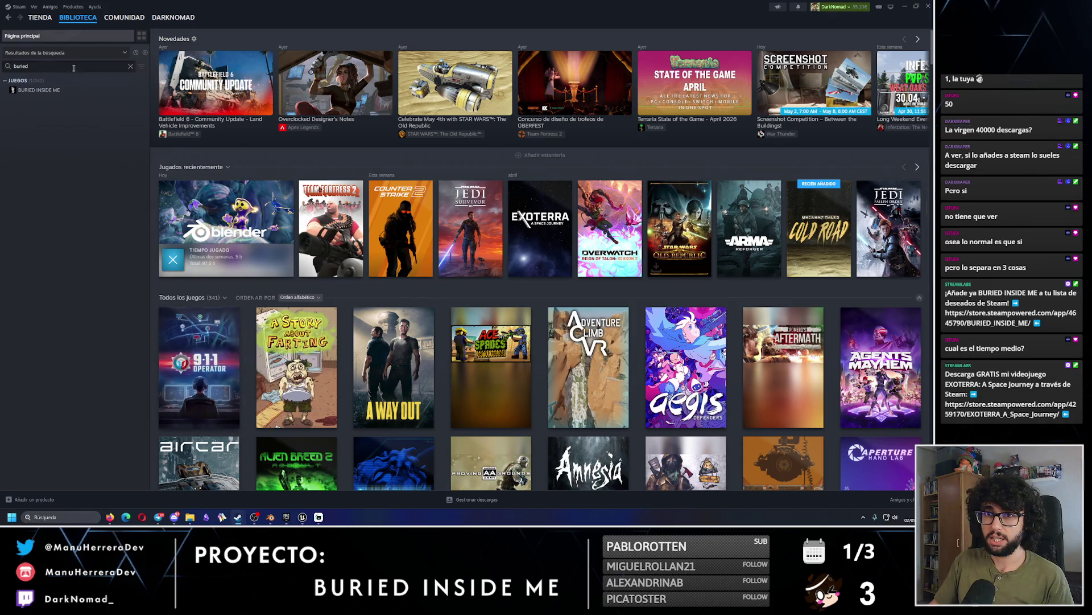
Open BURIED INSIDE ME's store page from the library, then return to the Unreal Editor.
left_click(38, 90)
left_click(186, 179)
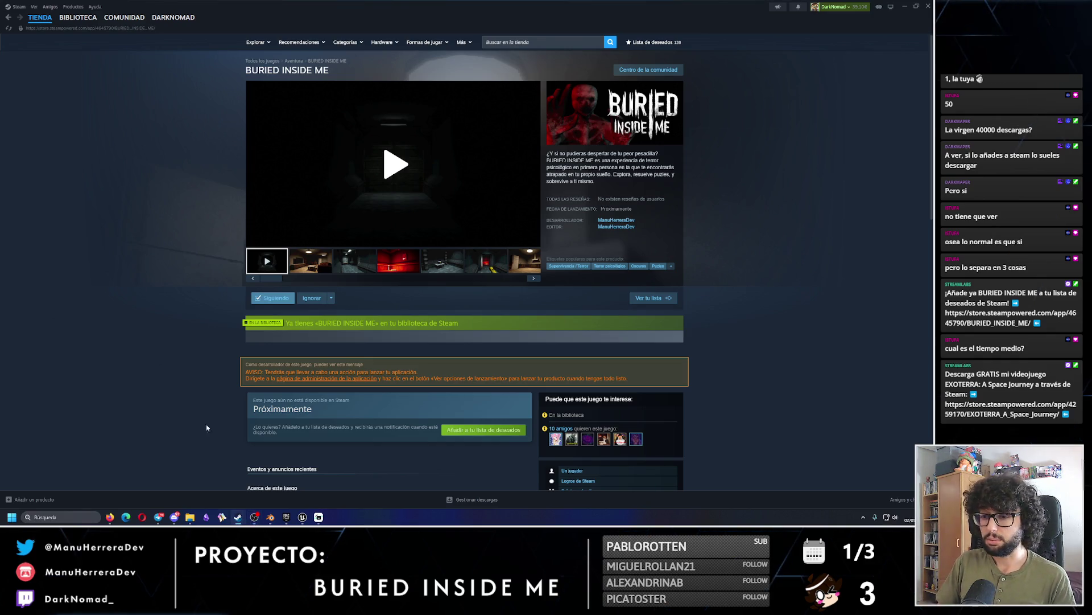
left_click(303, 519)
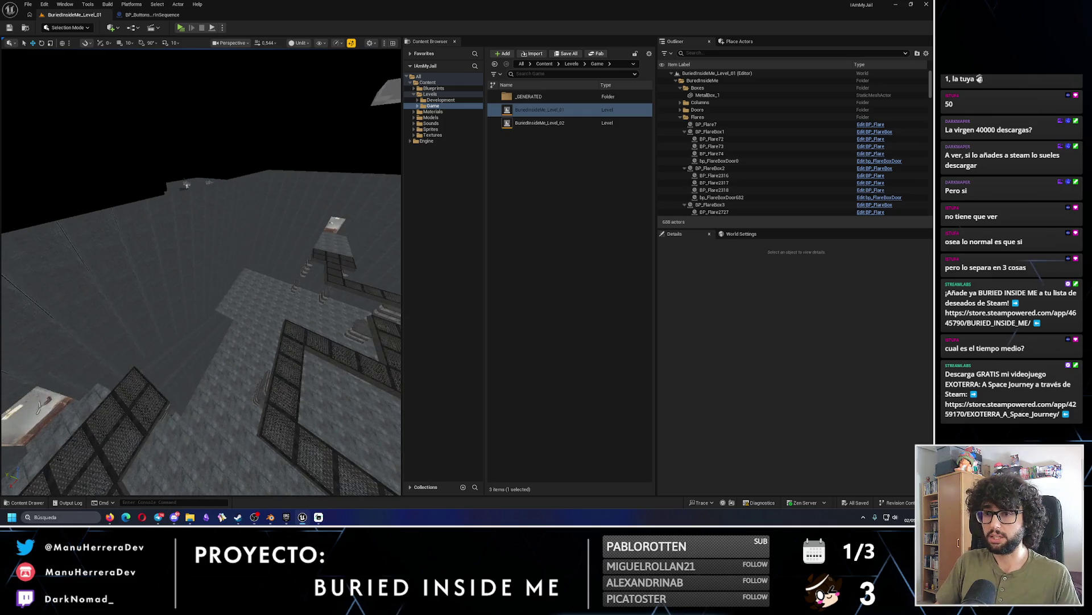
Open BuriedInsideMe_Level_02 and select the BP_ButtonsColorInSequence console beside the screen.
left_click(553, 125)
double_click(553, 124)
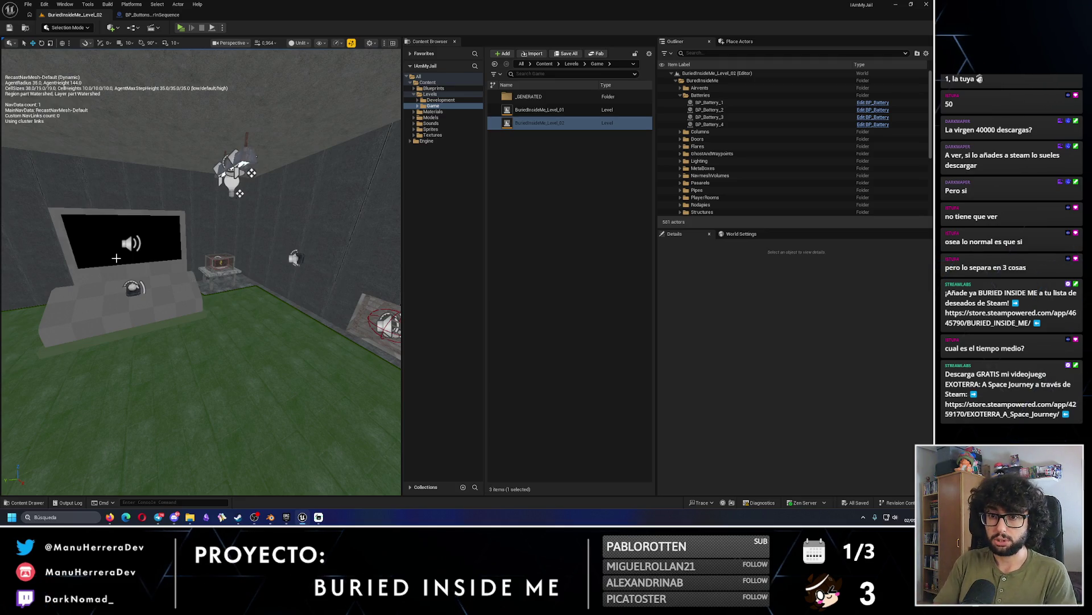
left_click_drag(117, 258, 273, 276)
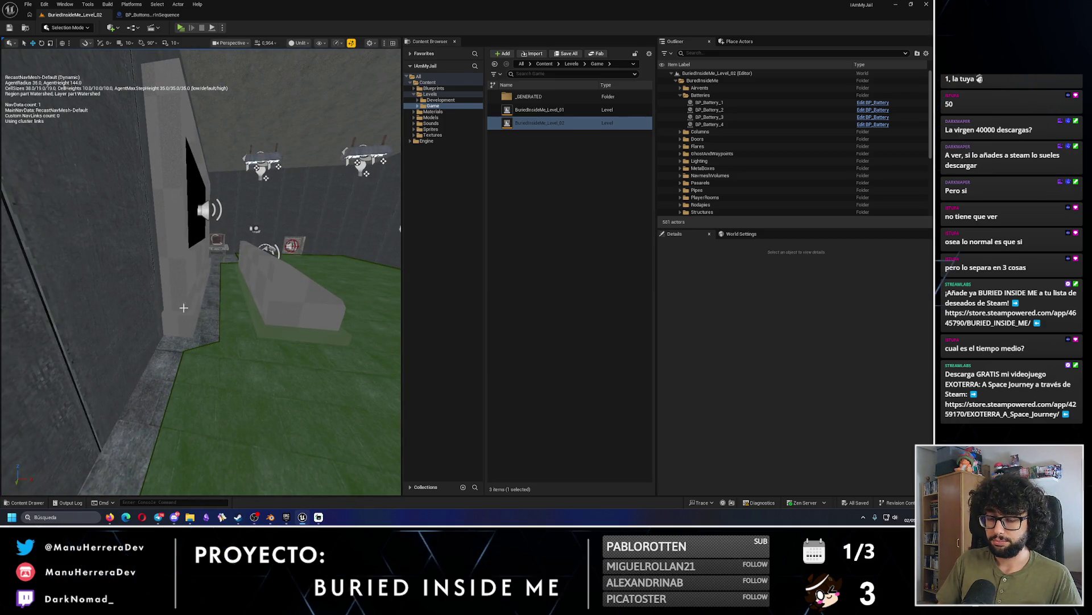
left_click_drag(240, 309, 227, 290)
left_click(227, 290)
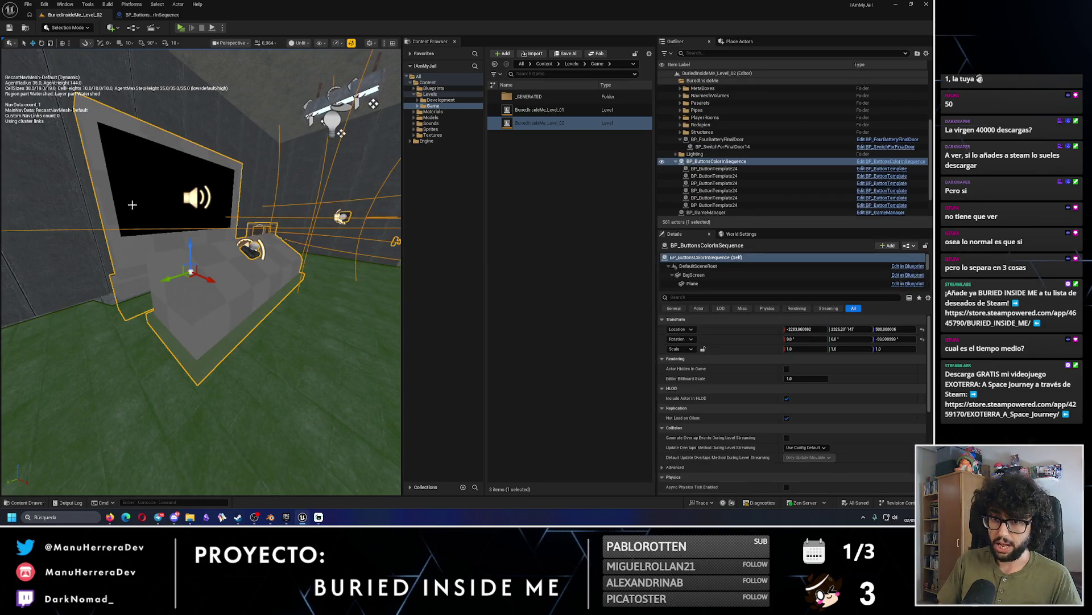
Inspect the selected console's screen and buttons from several angles, then switch to Steam.
mouse_move(251, 350)
left_mouse_down()
mouse_move(171, 307)
mouse_move(182, 315)
left_mouse_up()
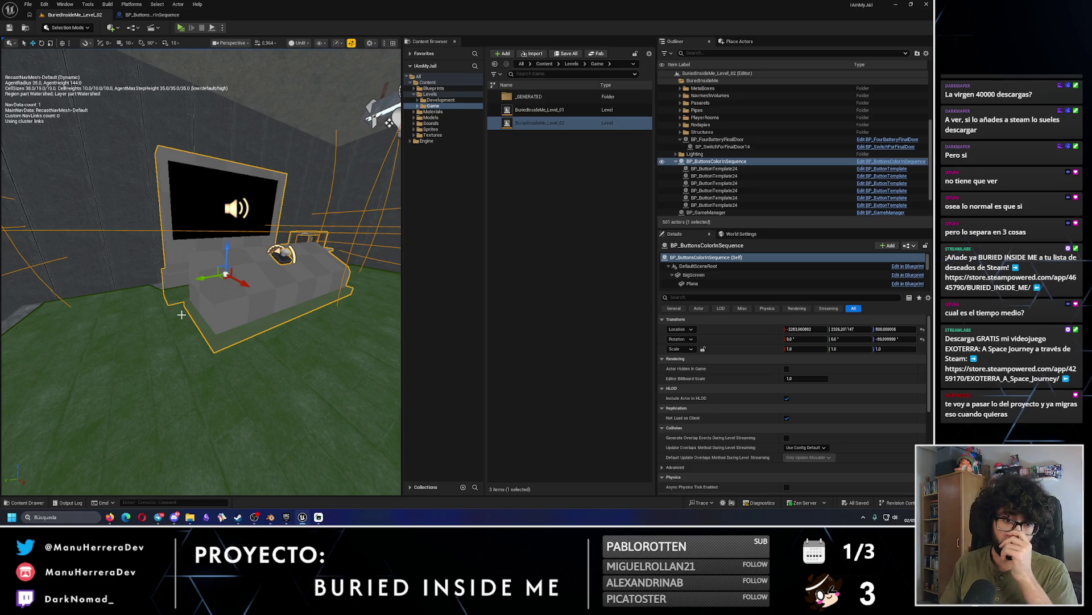
mouse_move(181, 314)
left_mouse_down()
mouse_move(194, 356)
mouse_move(243, 331)
left_mouse_up()
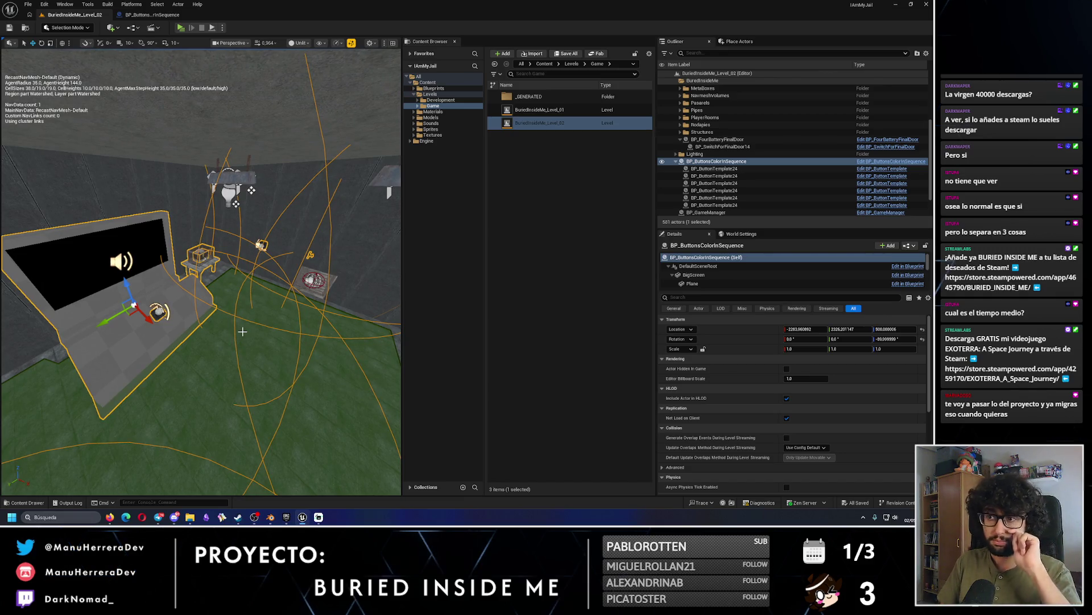
key("f")
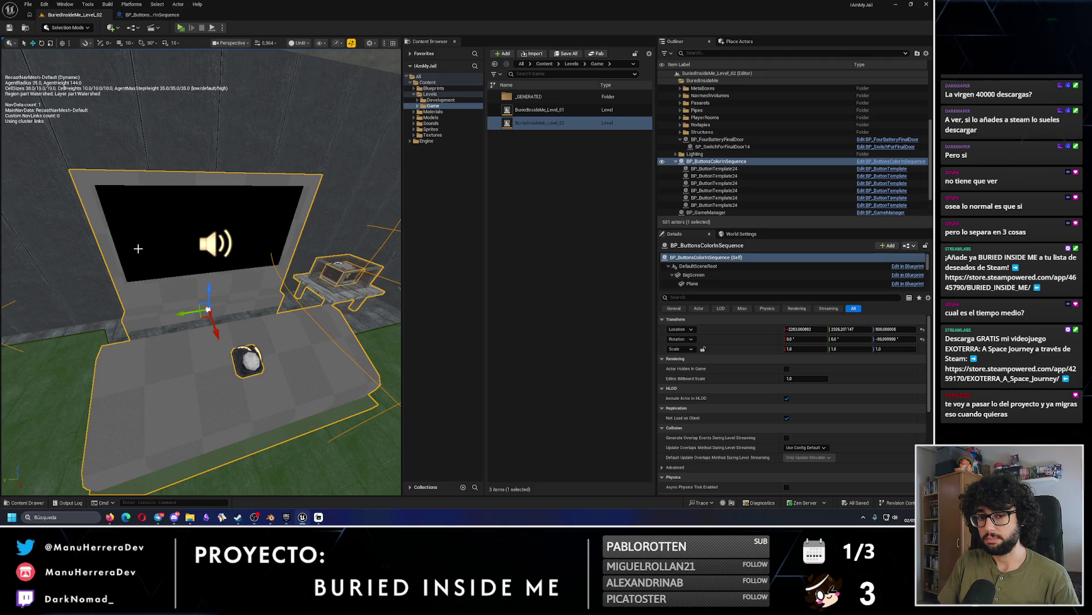
left_click_drag(206, 269, 239, 295)
mouse_move(138, 248)
left_mouse_down()
mouse_move(138, 231)
mouse_move(137, 248)
left_mouse_up()
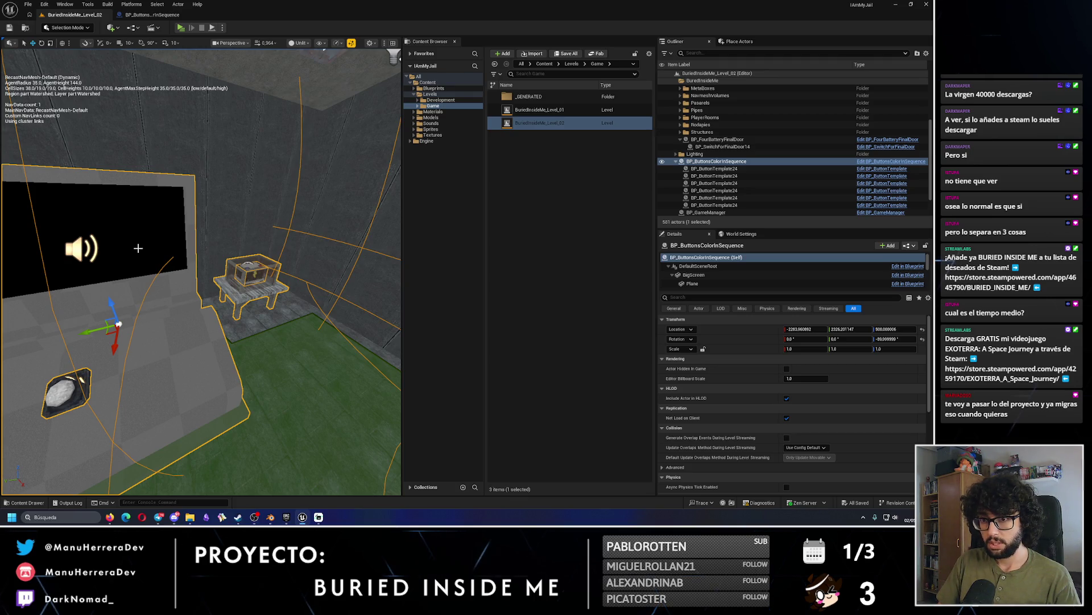
mouse_move(137, 248)
left_mouse_down()
mouse_move(127, 185)
mouse_move(164, 177)
left_mouse_up()
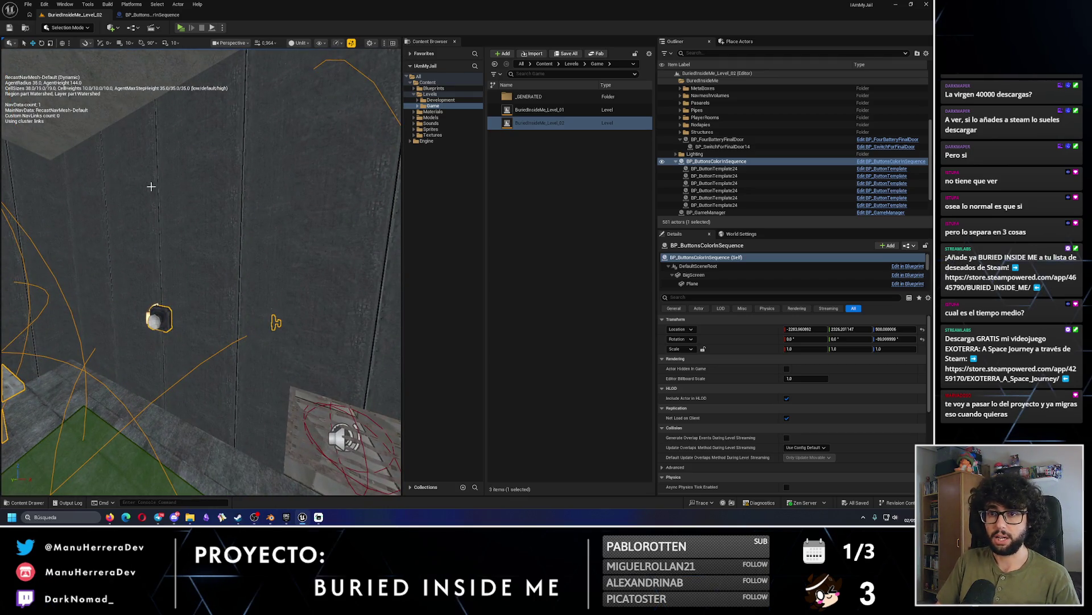
key("f")
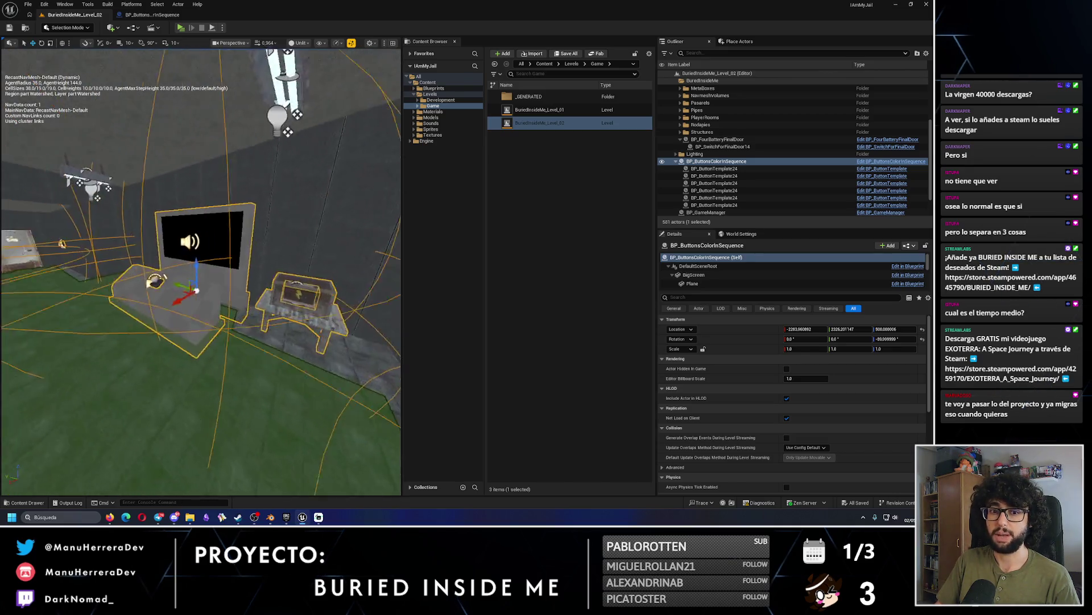
mouse_move(195, 264)
left_mouse_down()
mouse_move(239, 262)
mouse_move(188, 270)
left_mouse_up()
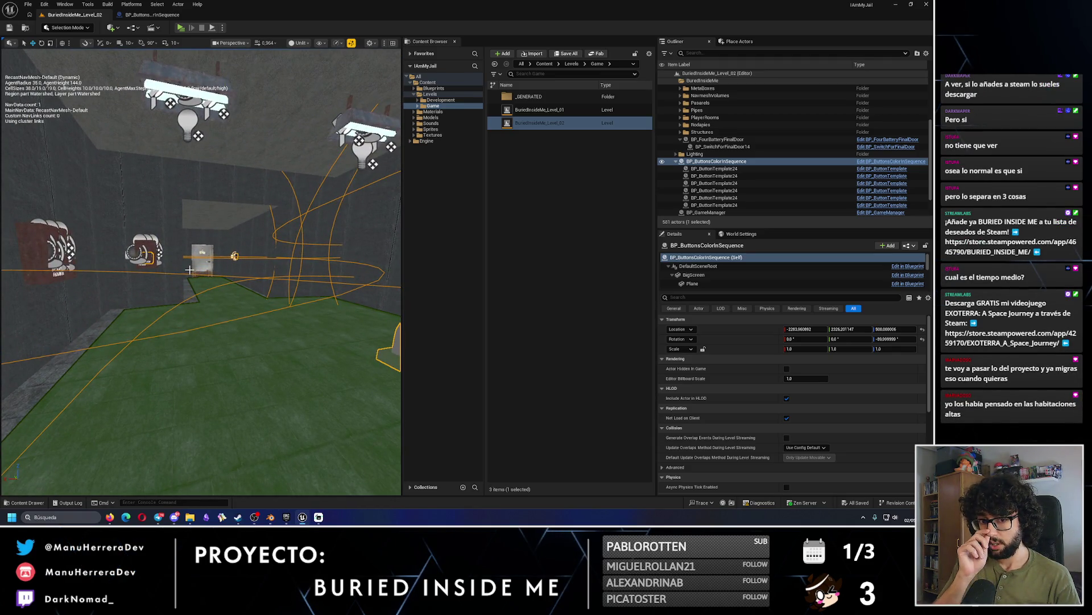
mouse_move(189, 270)
left_mouse_down()
mouse_move(159, 271)
mouse_move(183, 274)
mouse_move(258, 374)
mouse_move(138, 322)
left_mouse_up()
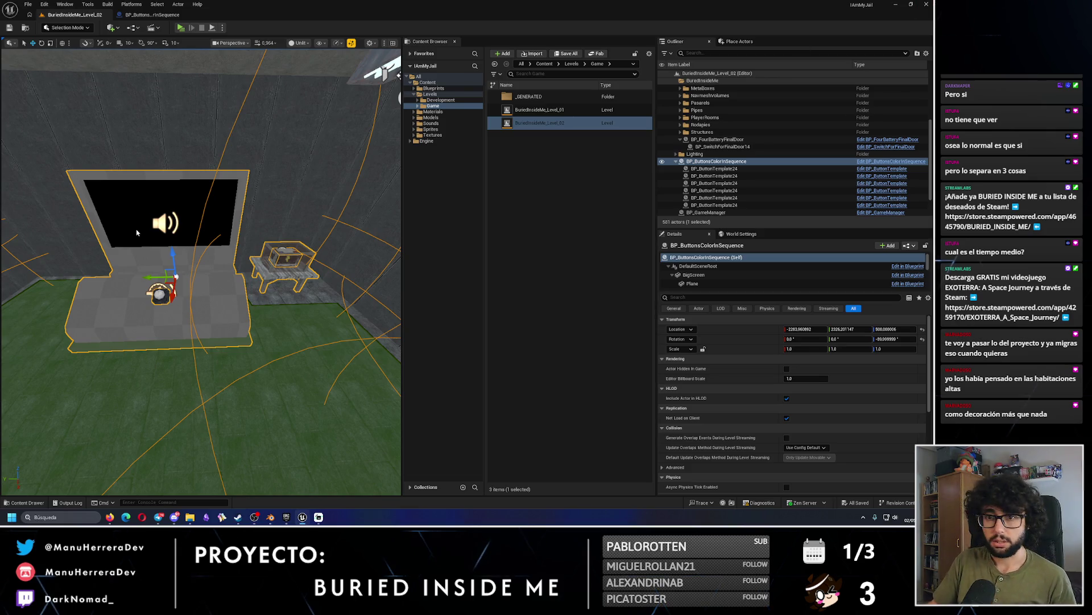
key("alt+Tab")
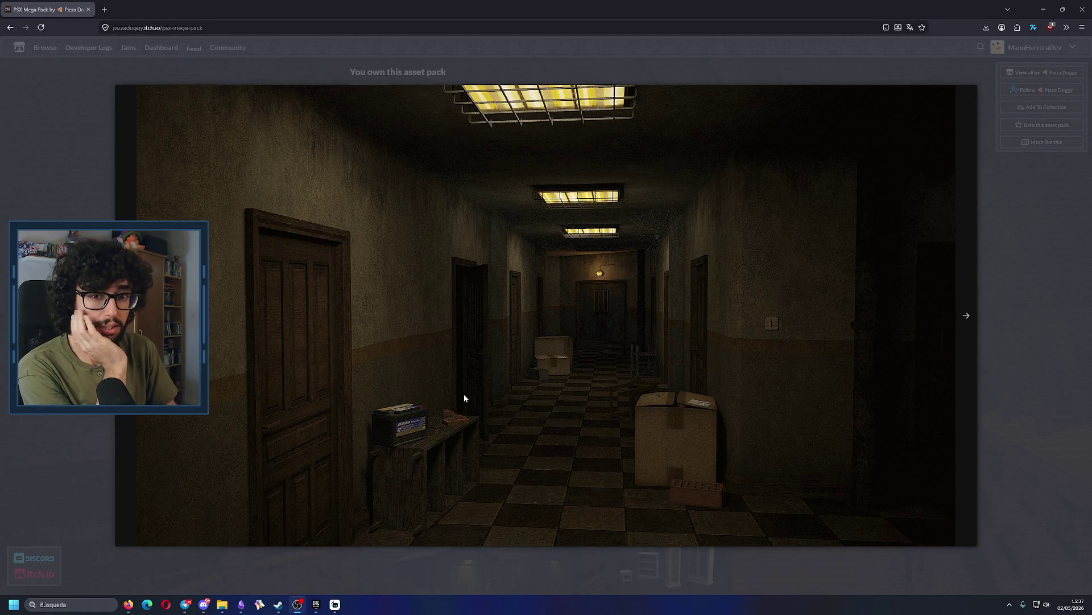
View the living room, elevator room and tunnel screenshots of the PSX Mega Pack.
left_click(976, 332)
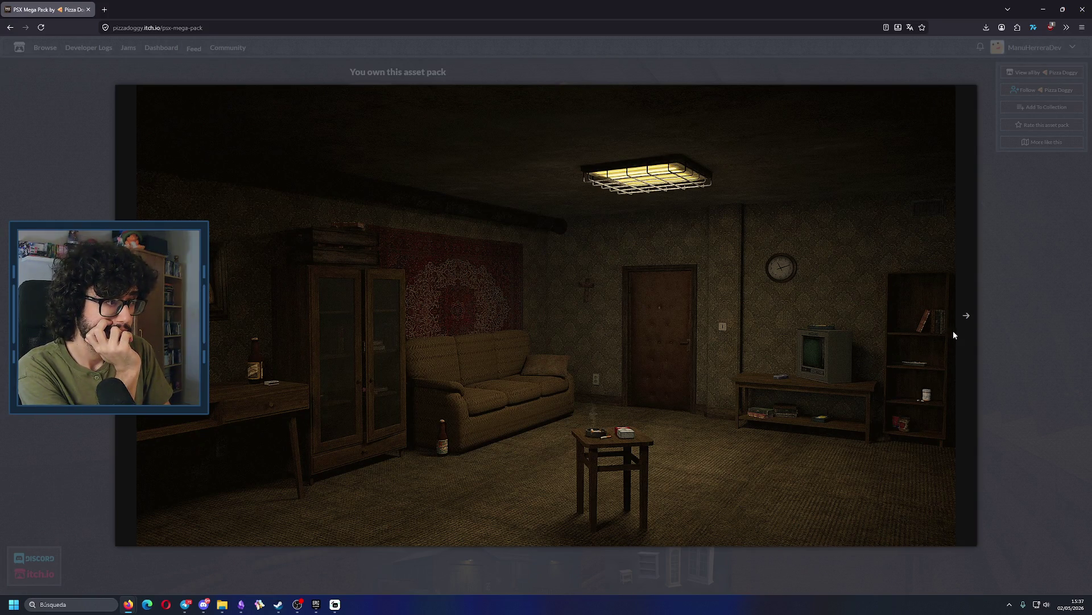
left_click(967, 324)
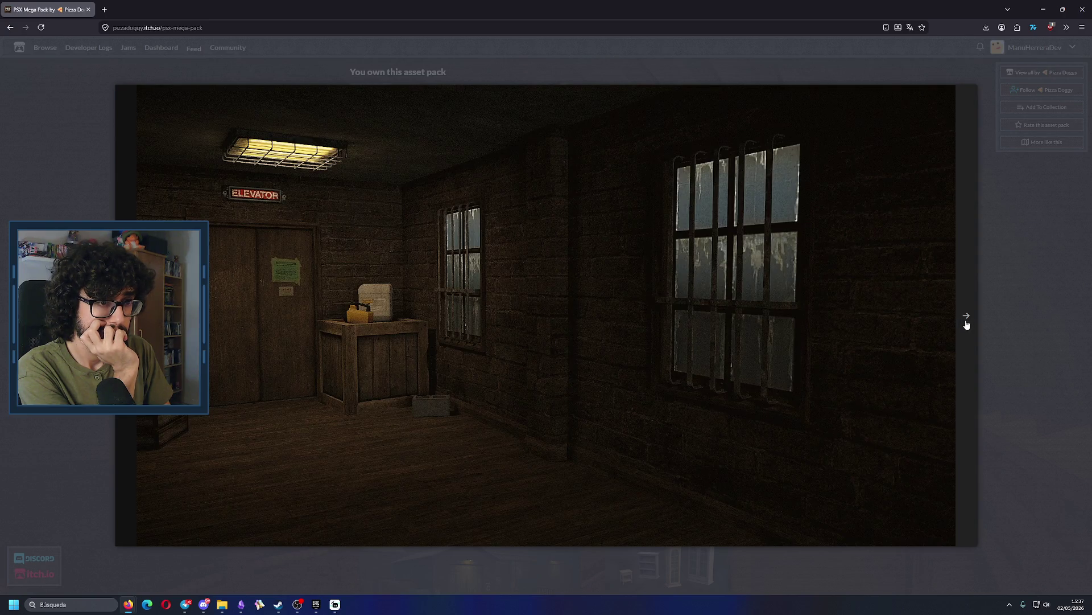
left_click(126, 307)
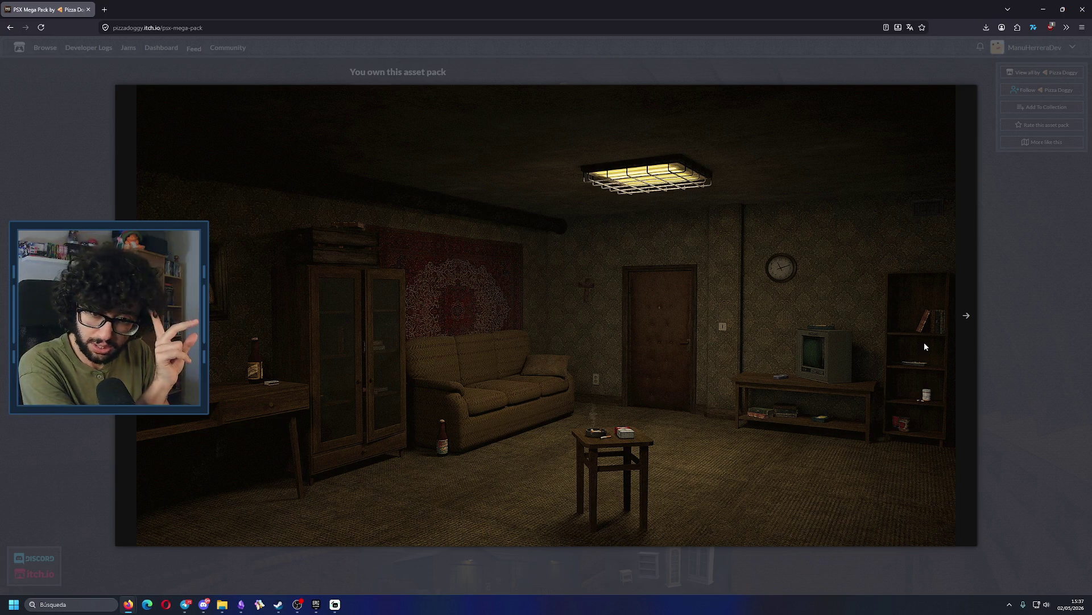
left_click(965, 330)
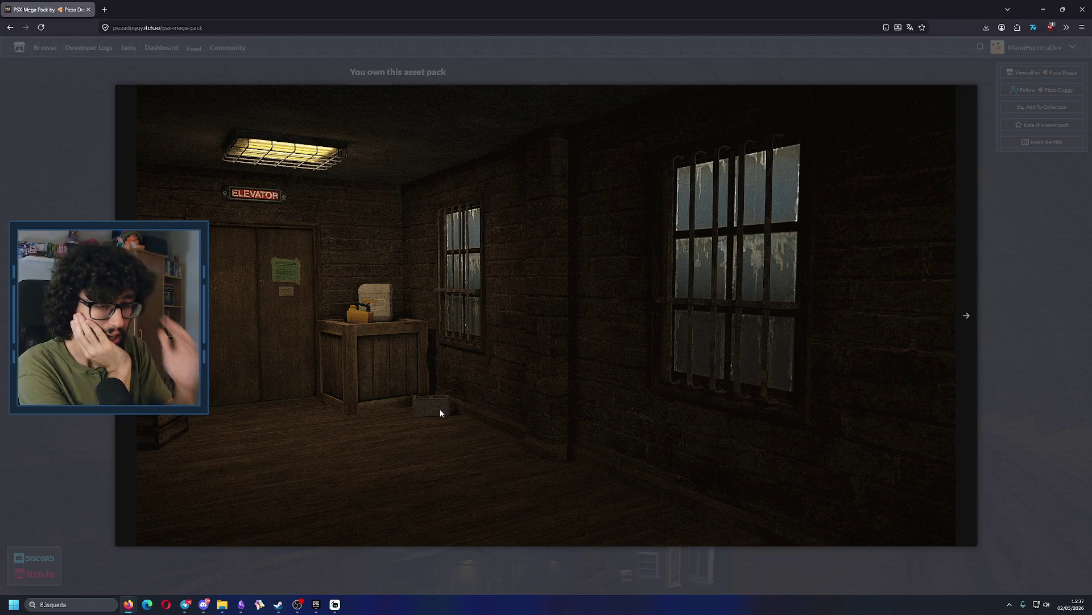
left_click(966, 320)
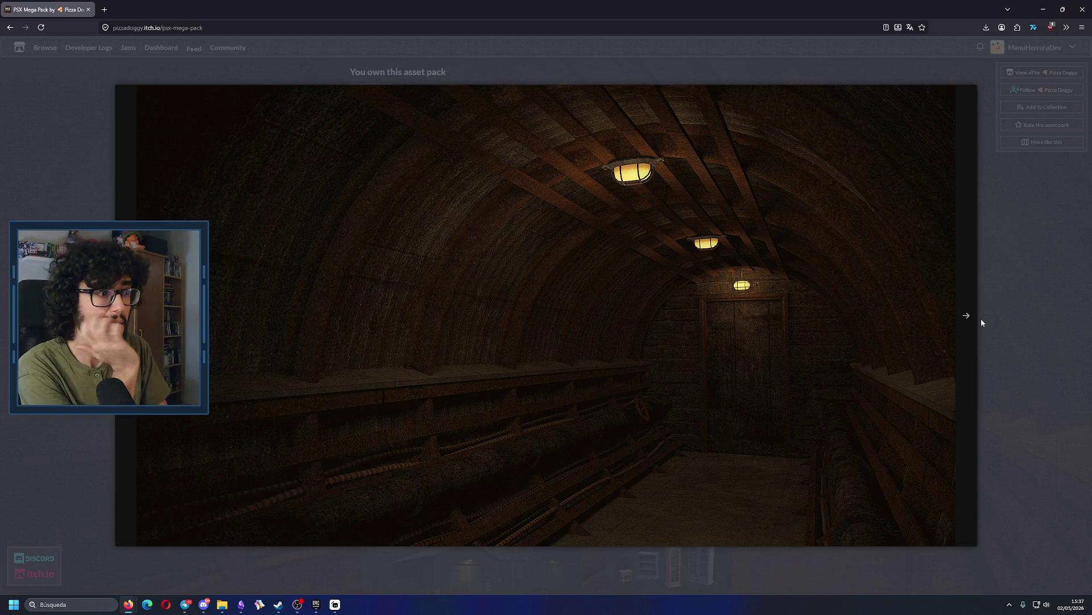
Page through the furniture, TV, cans, retro computer, money, ammo and flashlight renders.
left_click(973, 335)
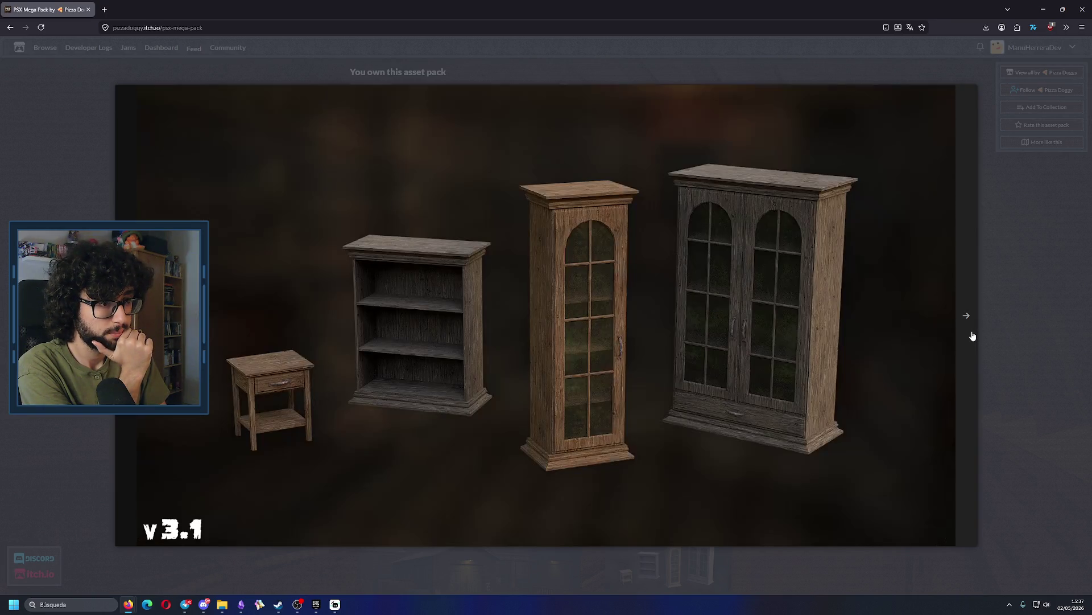
left_click(972, 335)
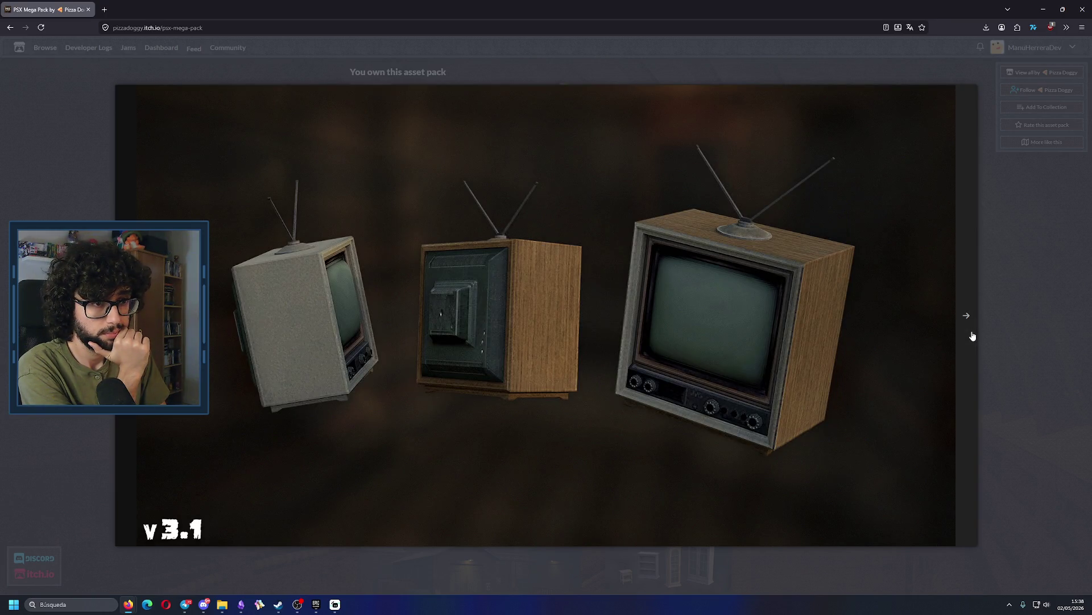
left_click(972, 336)
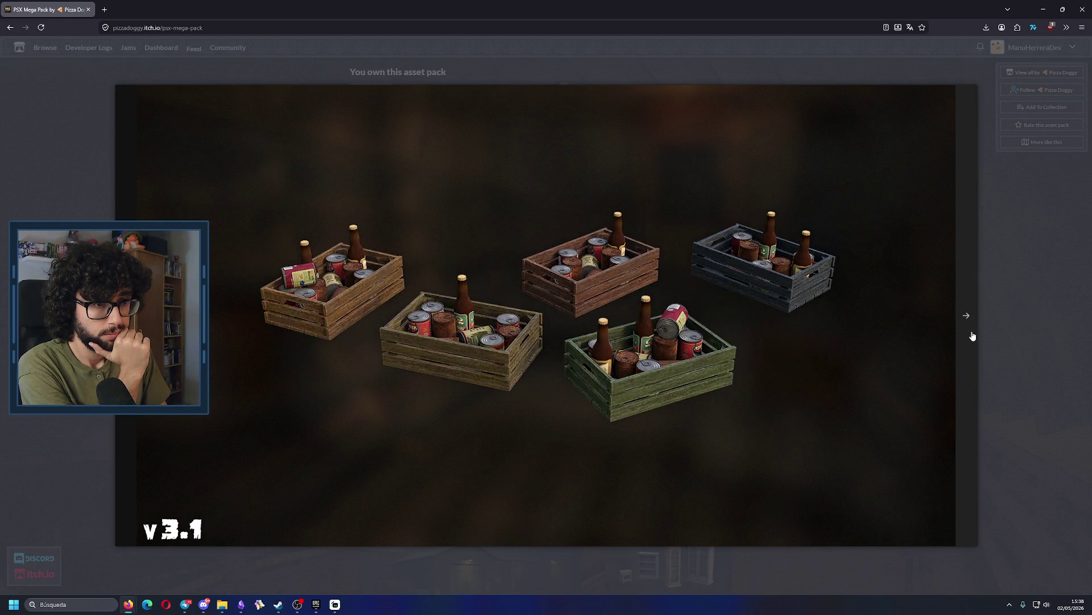
left_click(973, 335)
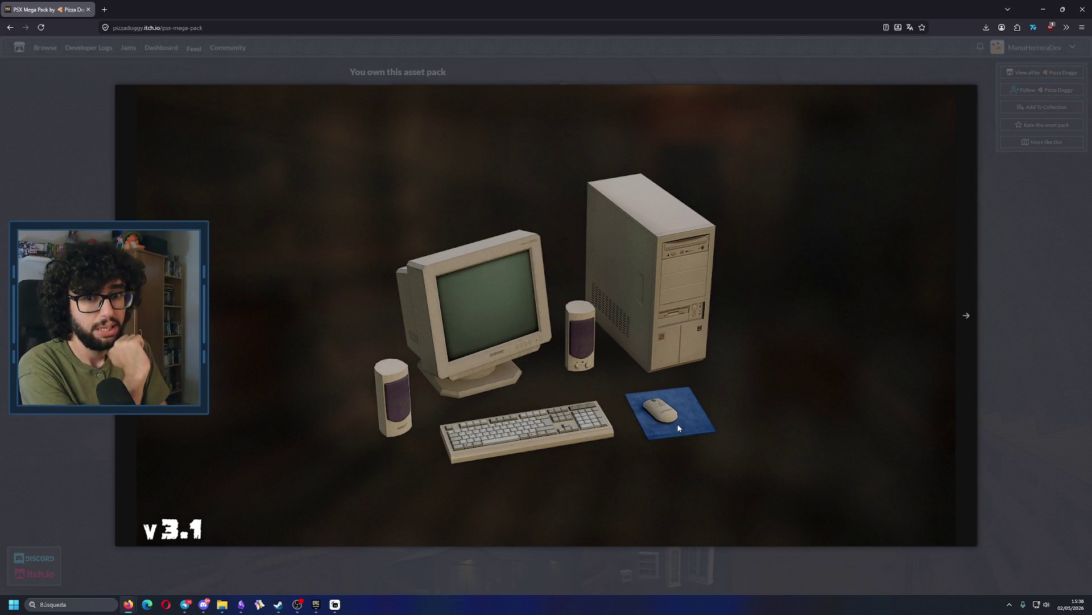
left_click(960, 315)
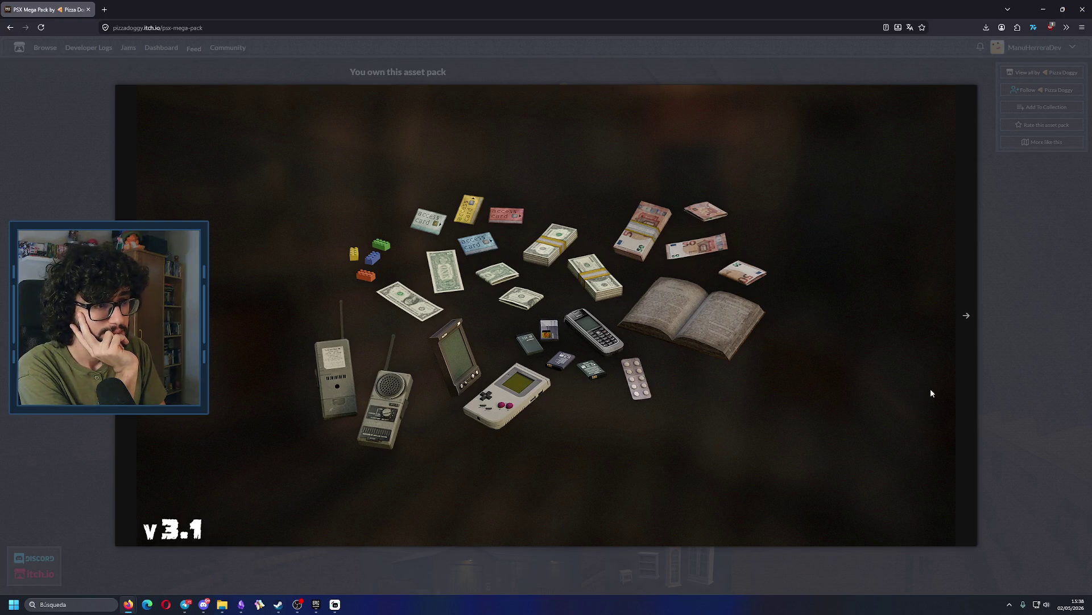
left_click(970, 351)
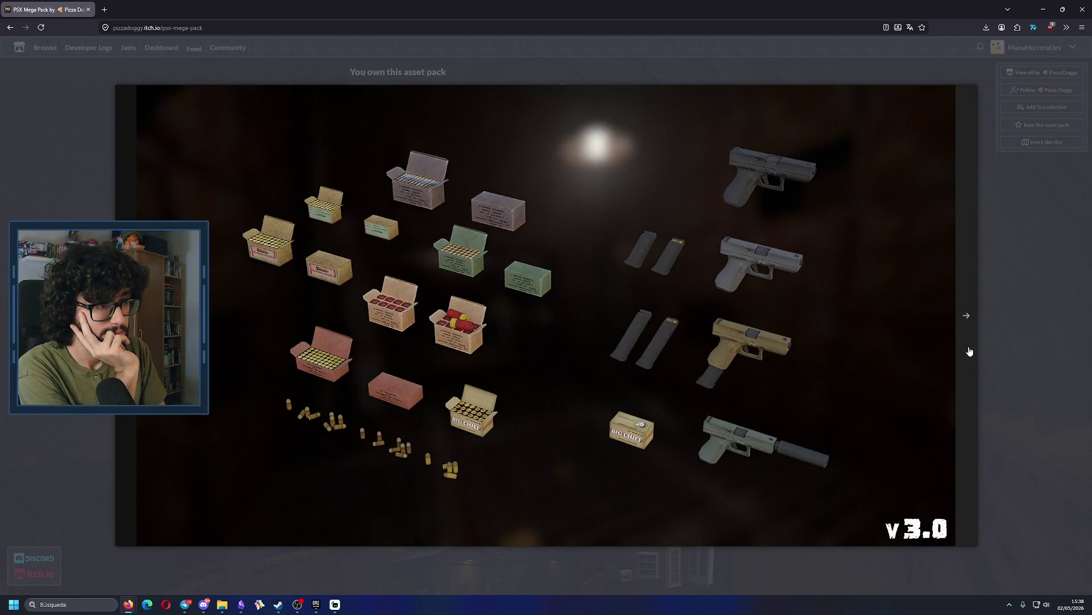
left_click(350, 248)
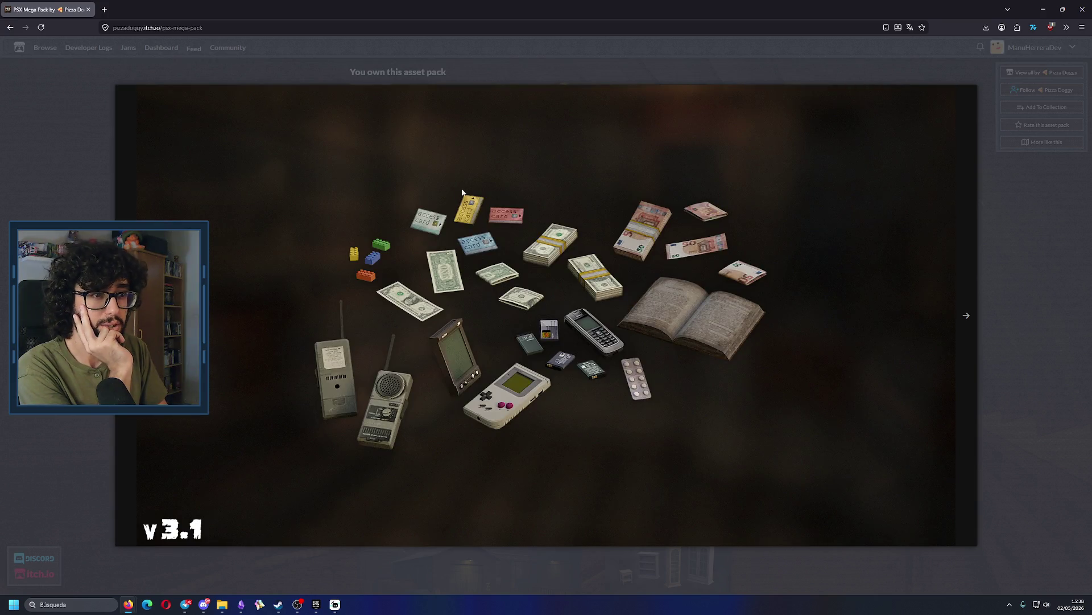
left_click(967, 336)
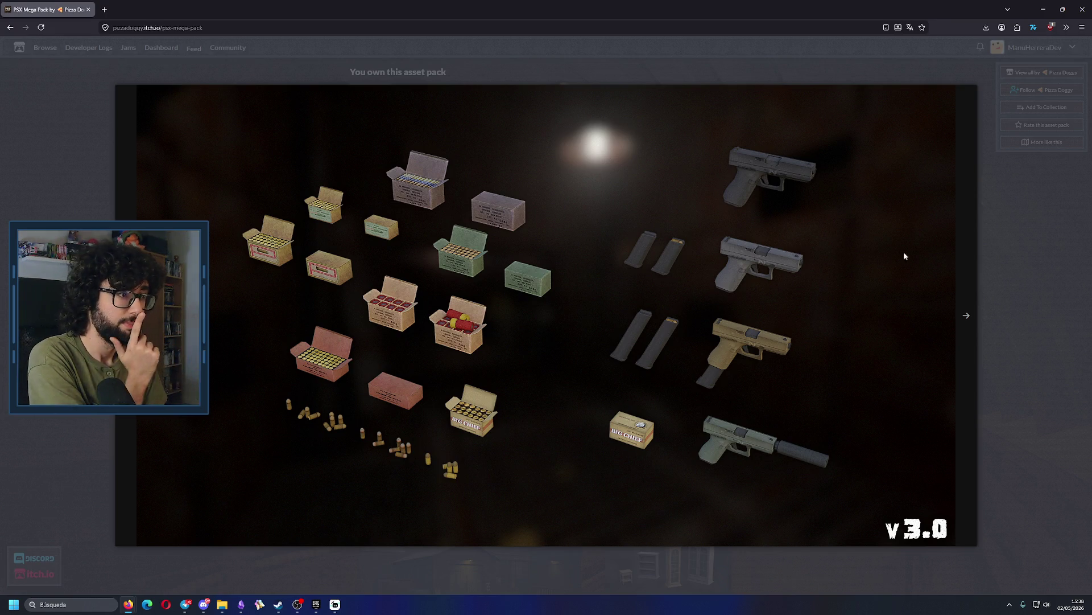
left_click(972, 302)
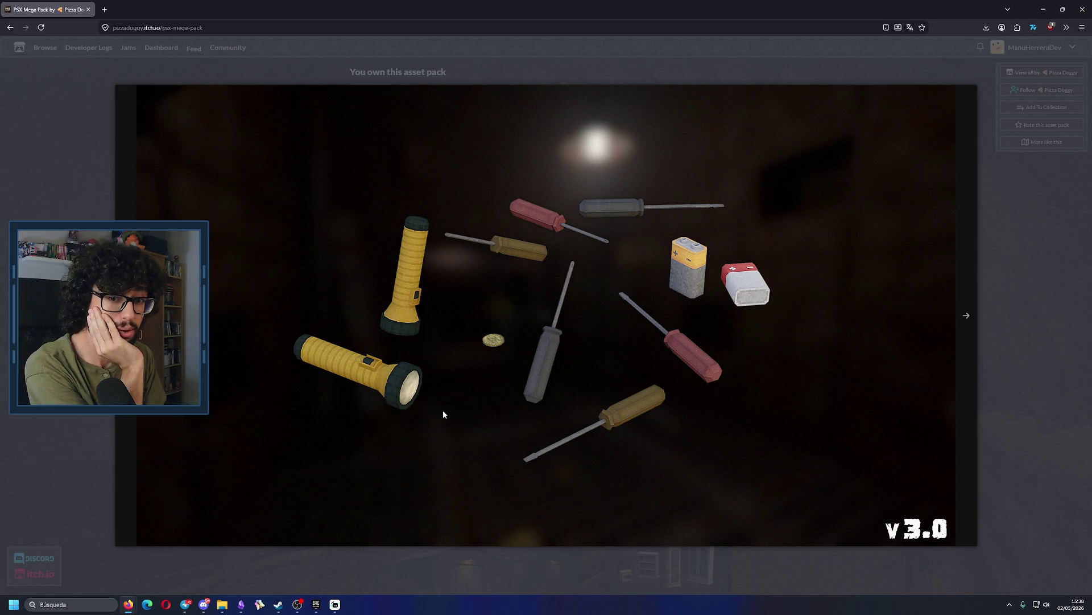
Continue through the toilets, sofas, brick wall and hallway images, then close the gallery.
left_click(964, 330)
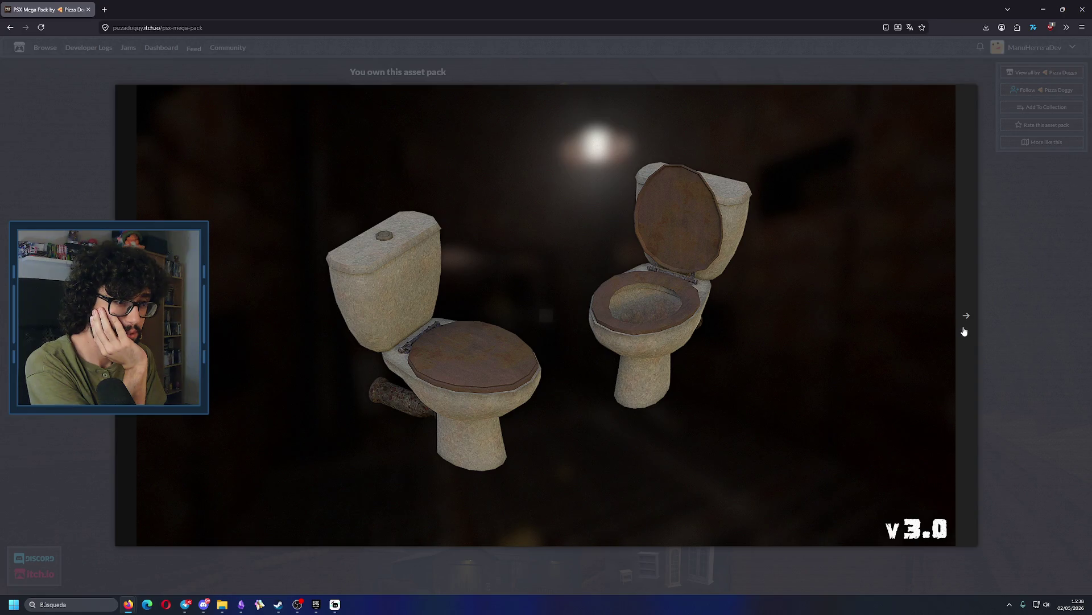
left_click(964, 331)
left_click(964, 330)
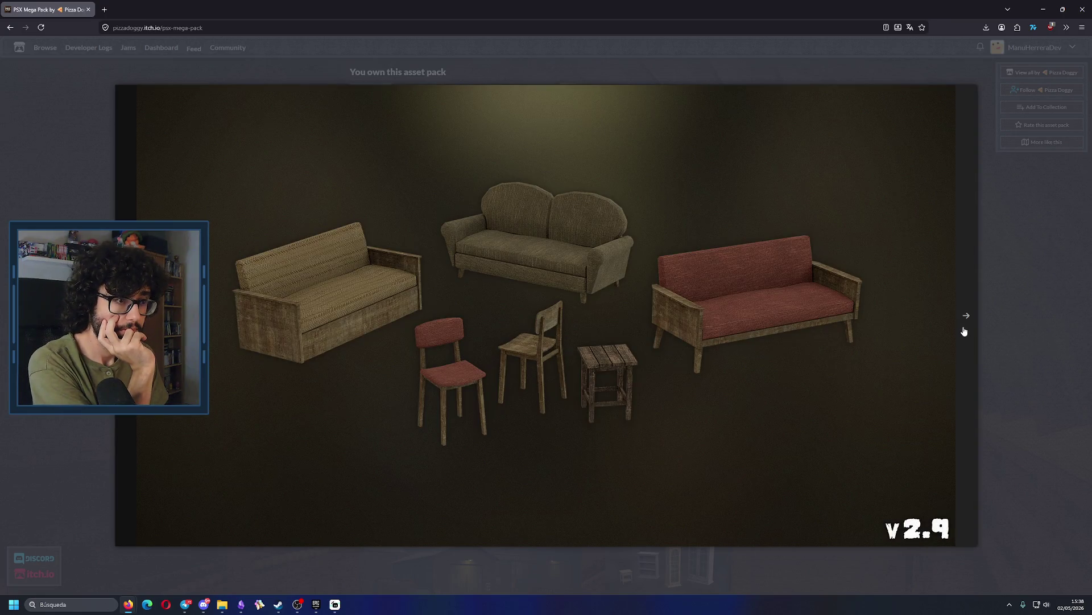
left_click(964, 331)
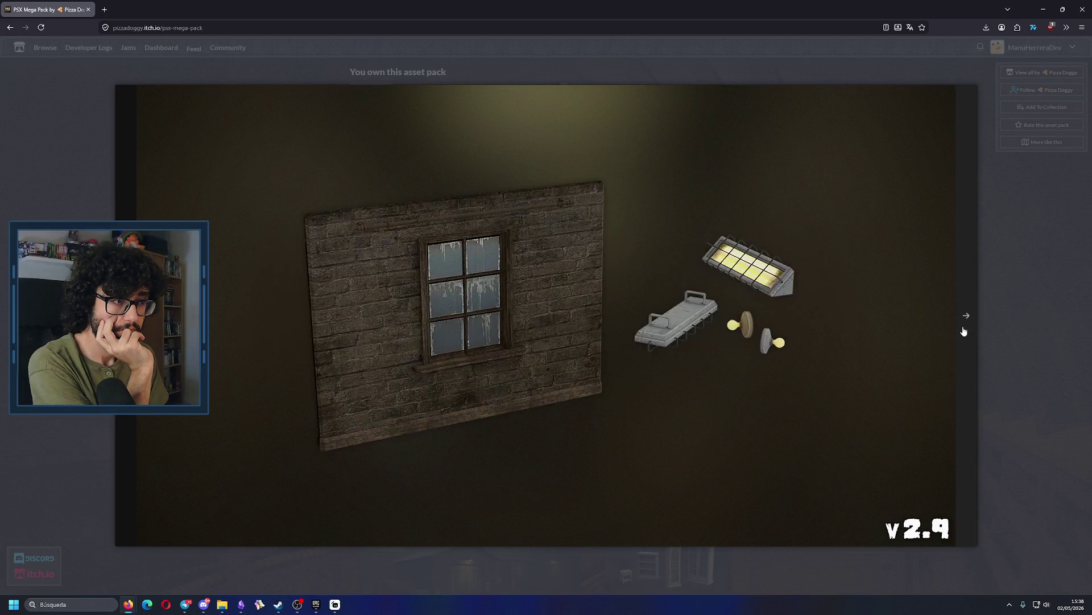
left_click(964, 331)
left_click(964, 331)
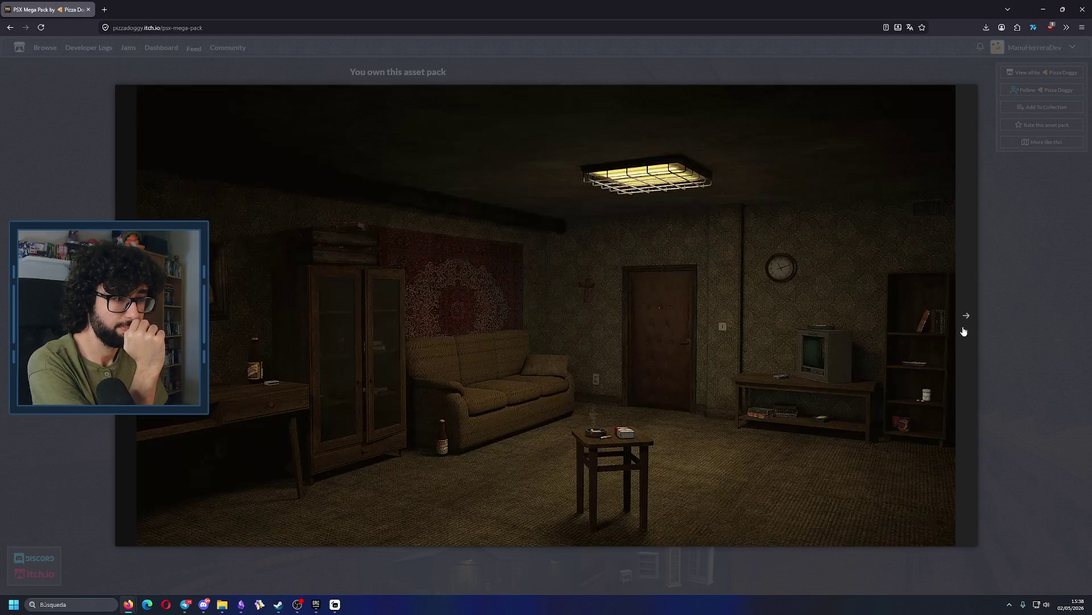
left_click(964, 330)
left_click(1023, 286)
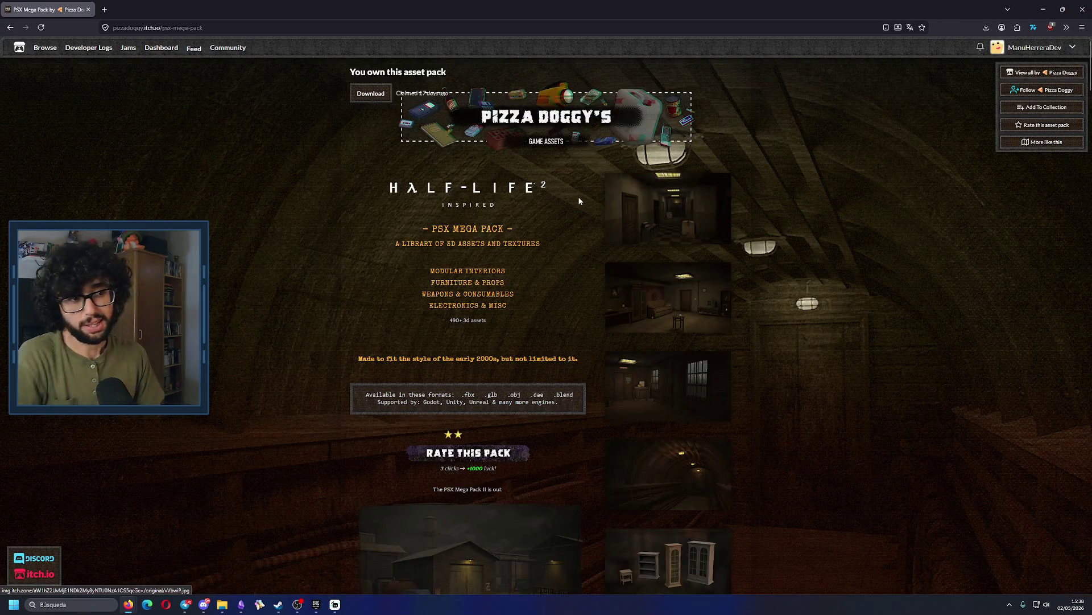
Enlarge the flashlights screenshot, advance to the crates of bottles, close it, then switch to Obsidian.
scroll(580, 208, "down", 3)
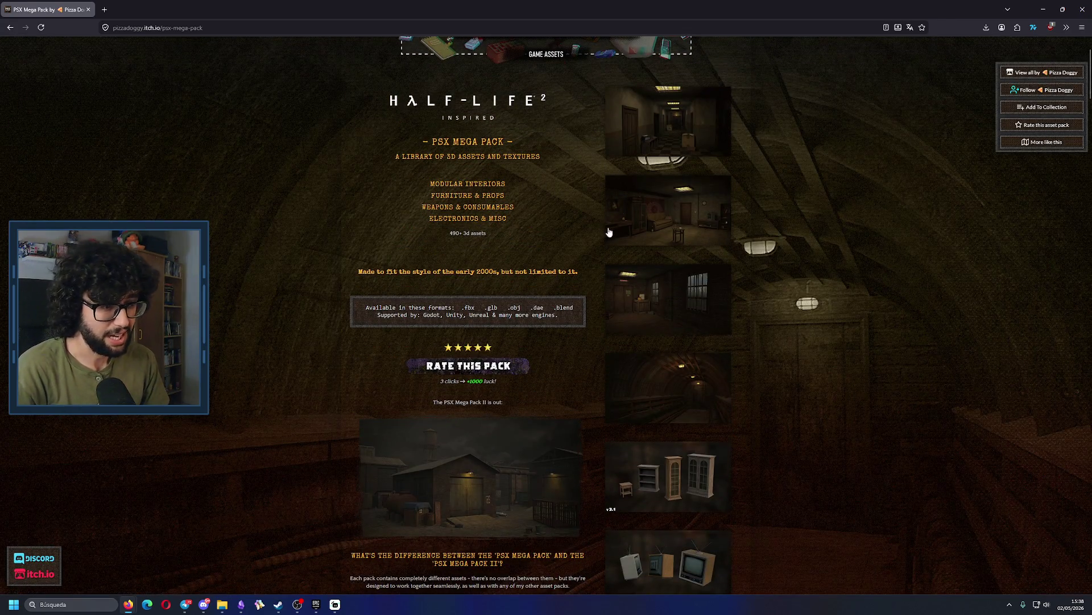
scroll(581, 208, "down", 15)
left_click(653, 522)
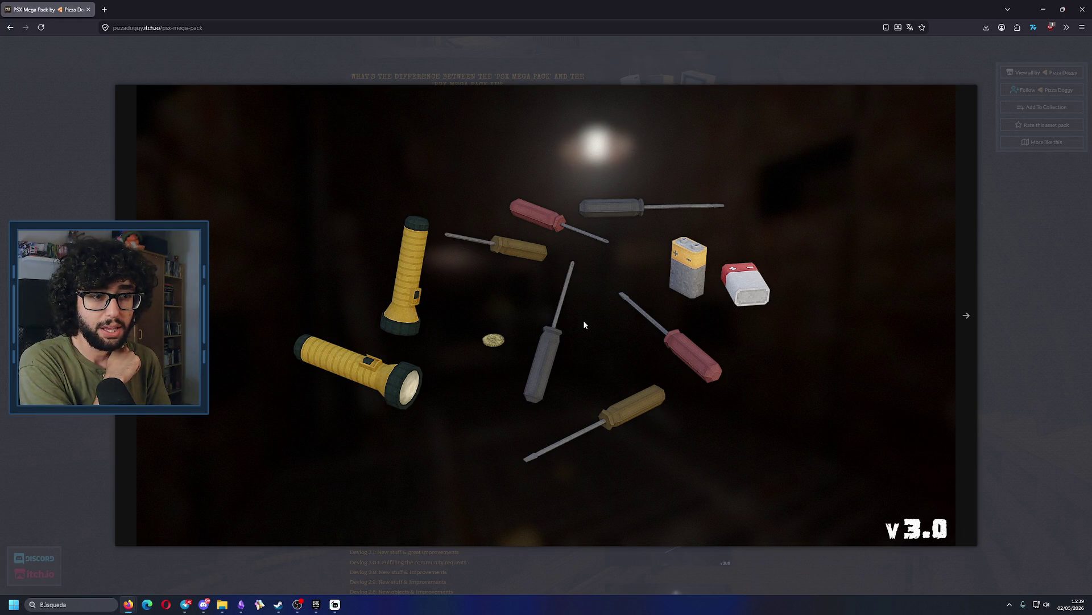
key("Right")
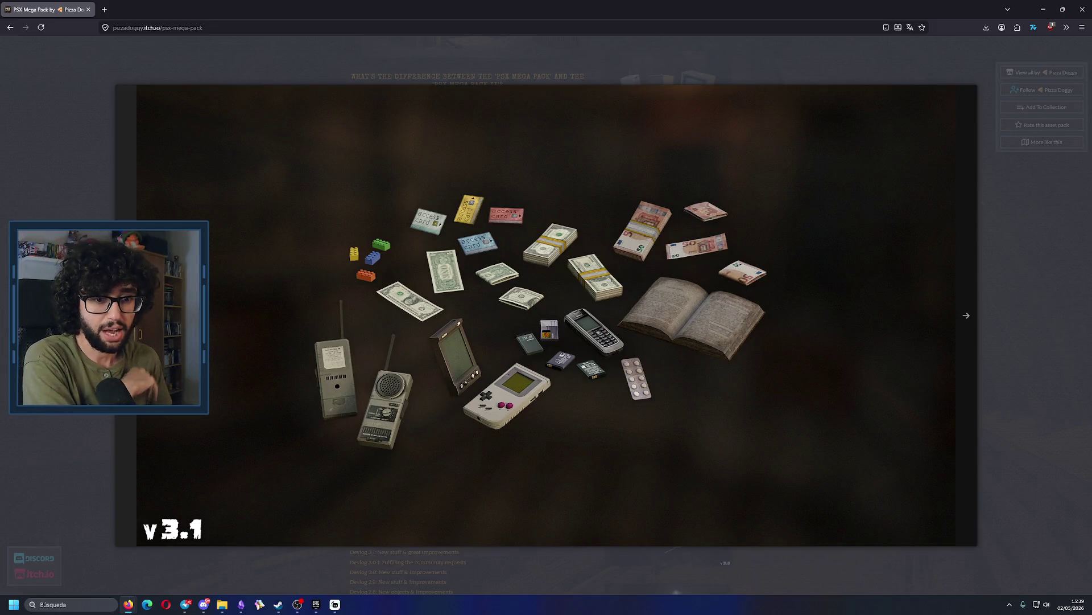
key("Right")
key("Right")
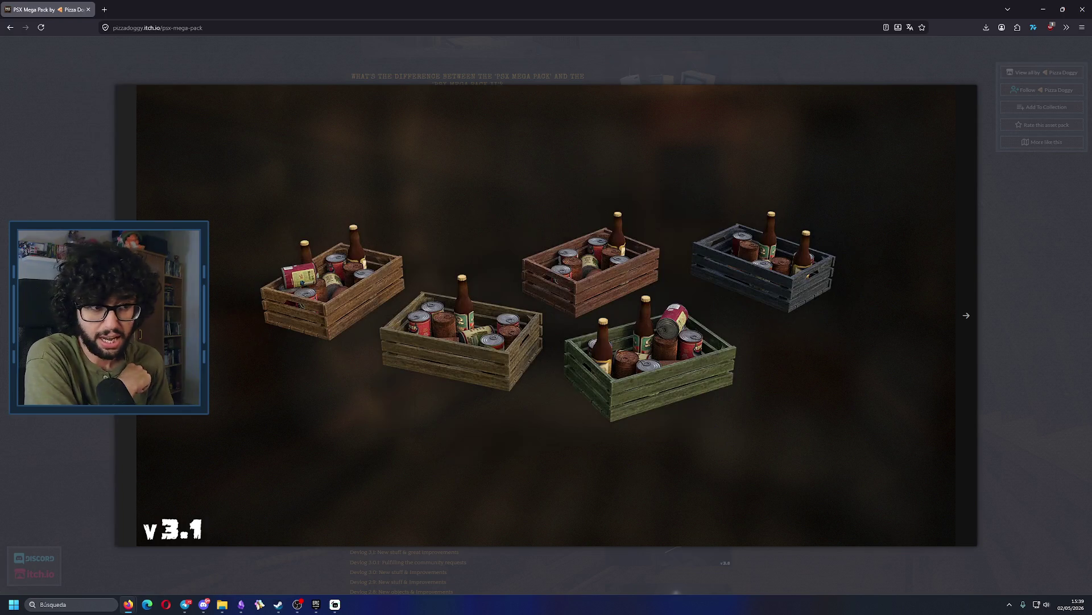
key("Escape")
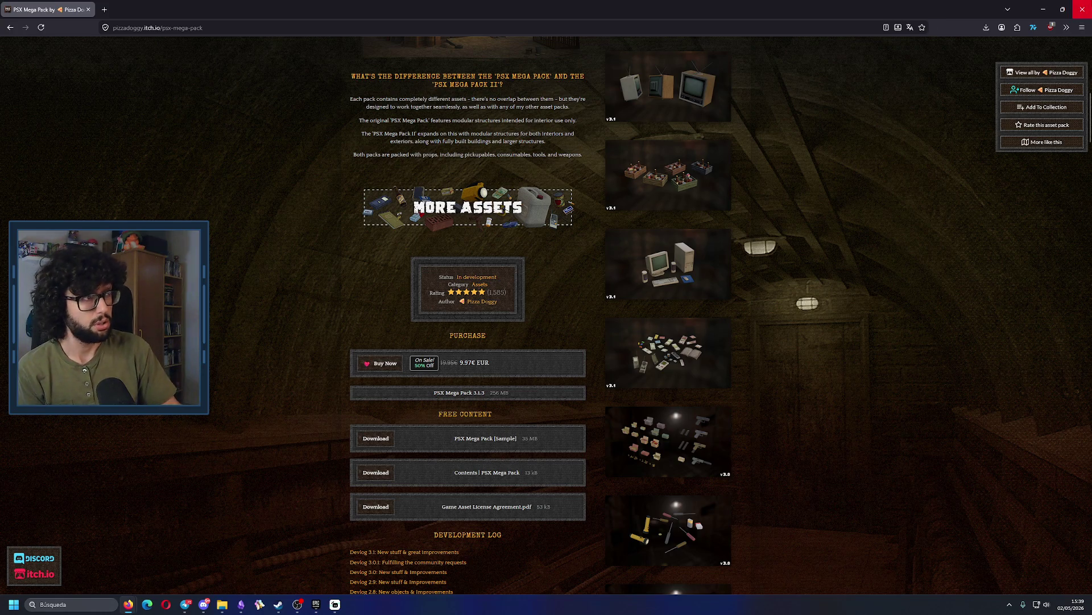
key("alt+Tab")
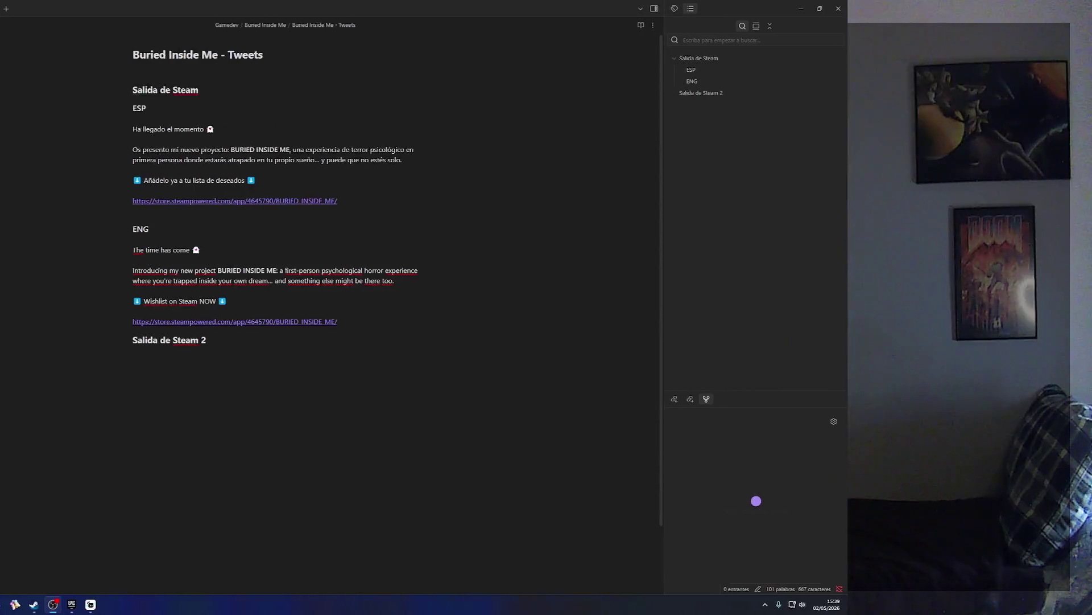
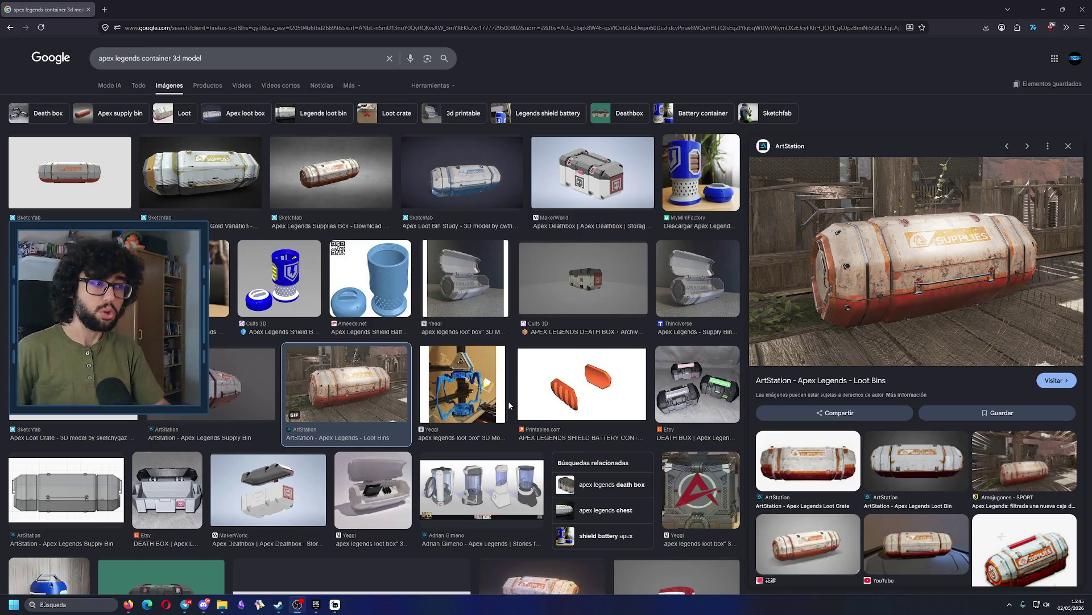
Scroll down the container results and preview the hi-tech shipping container model.
scroll(355, 520, "down", 5)
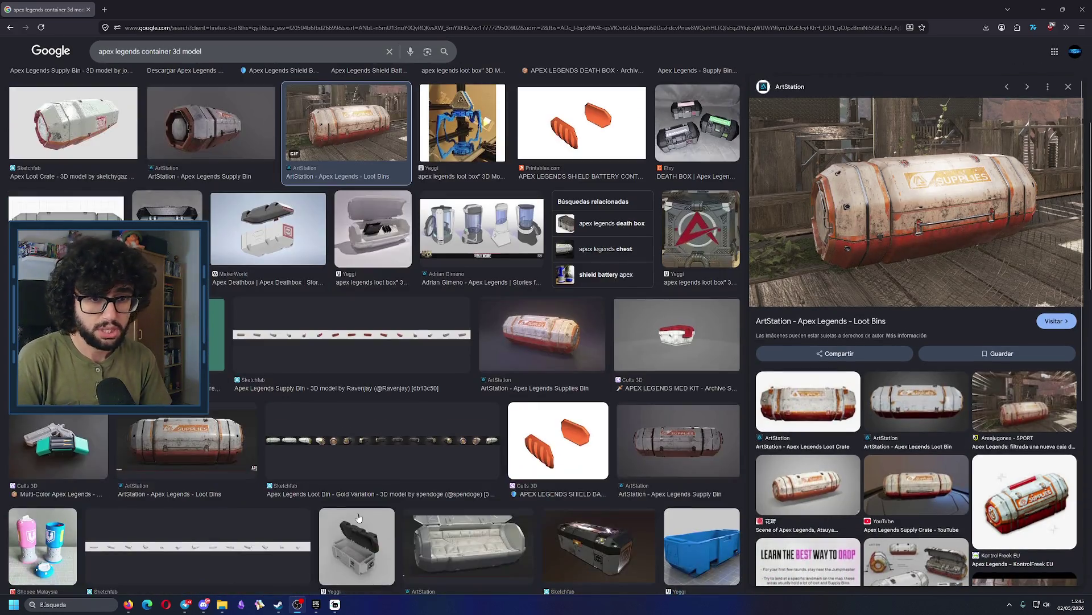
scroll(359, 517, "down", 4)
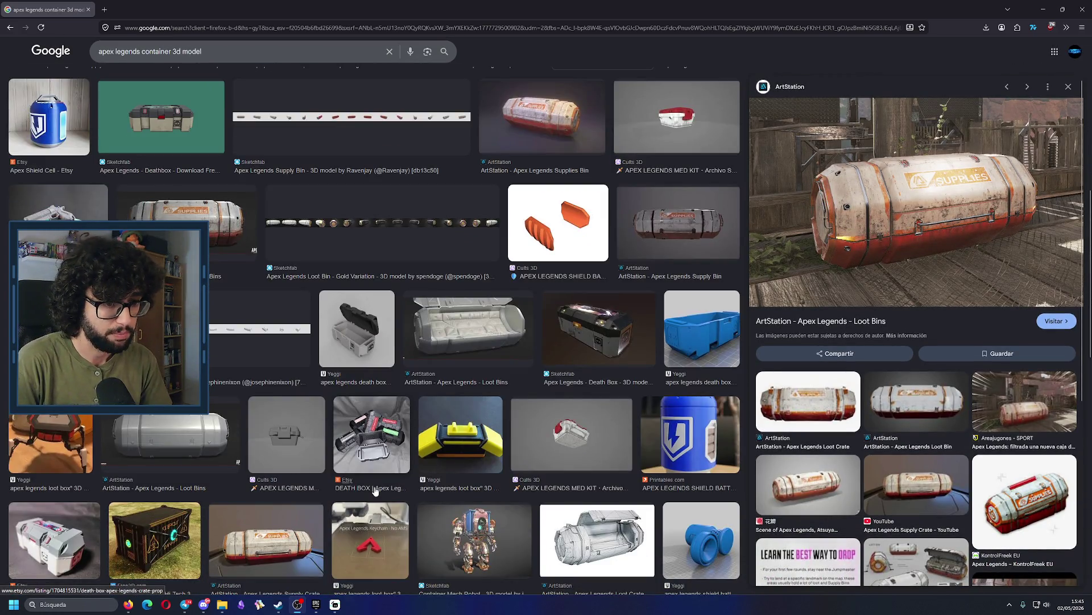
scroll(375, 491, "down", 2)
left_click(155, 433)
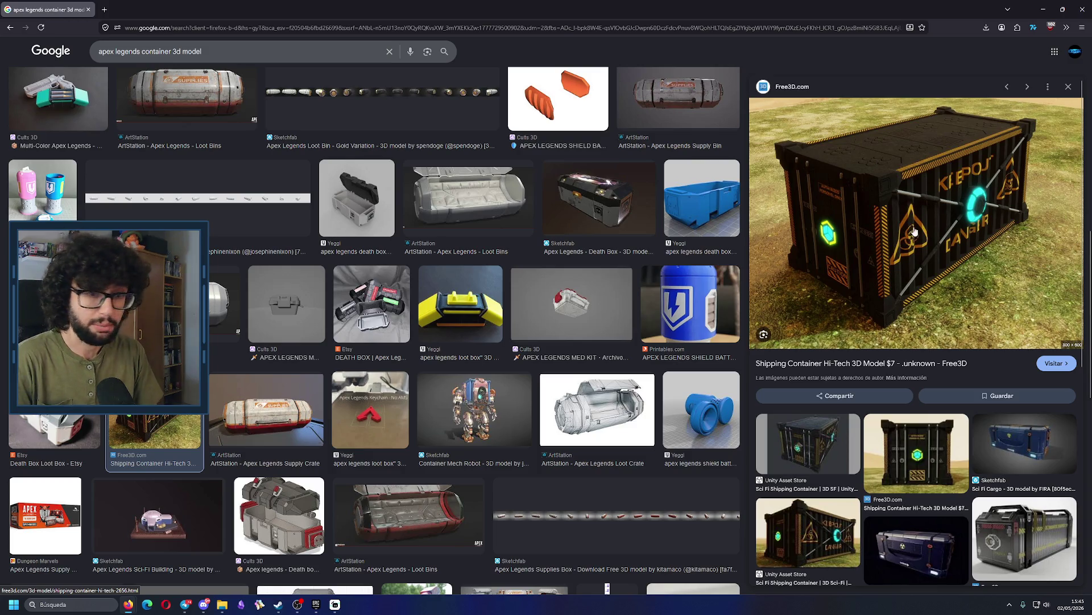
Step back past Loot Bins to the Shield Battery Container preview, and select 'container 3d model' in the query.
scroll(558, 308, "up", 7)
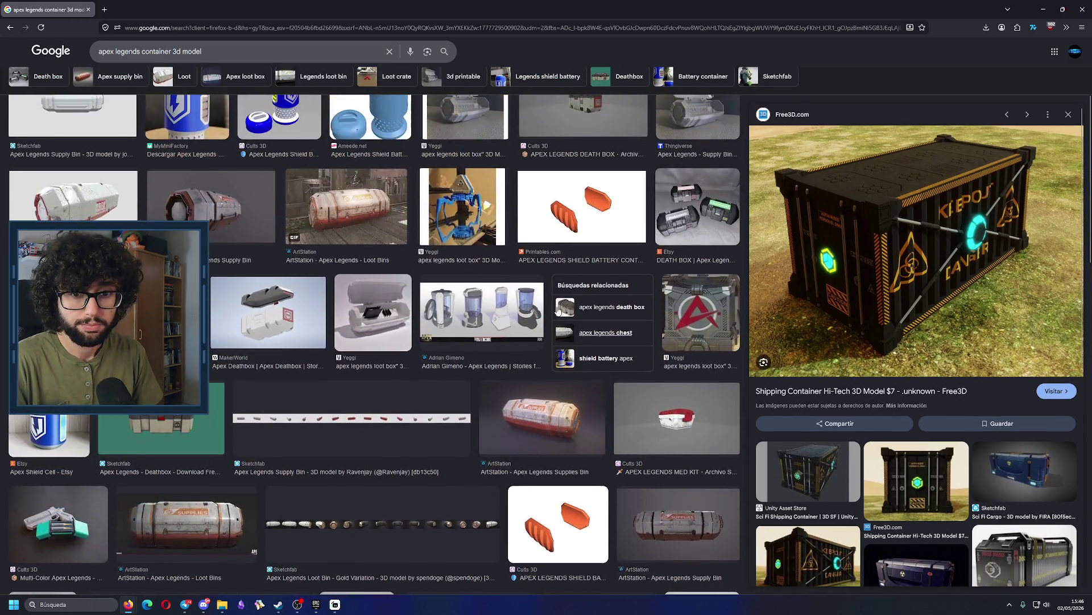
scroll(558, 308, "up", 2)
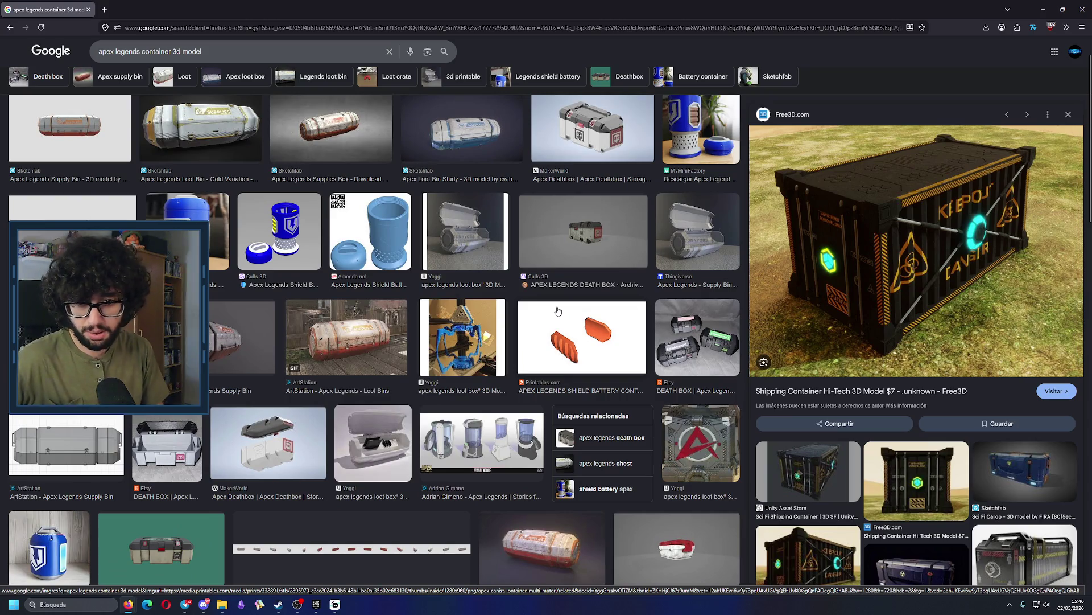
scroll(557, 311, "up", 1)
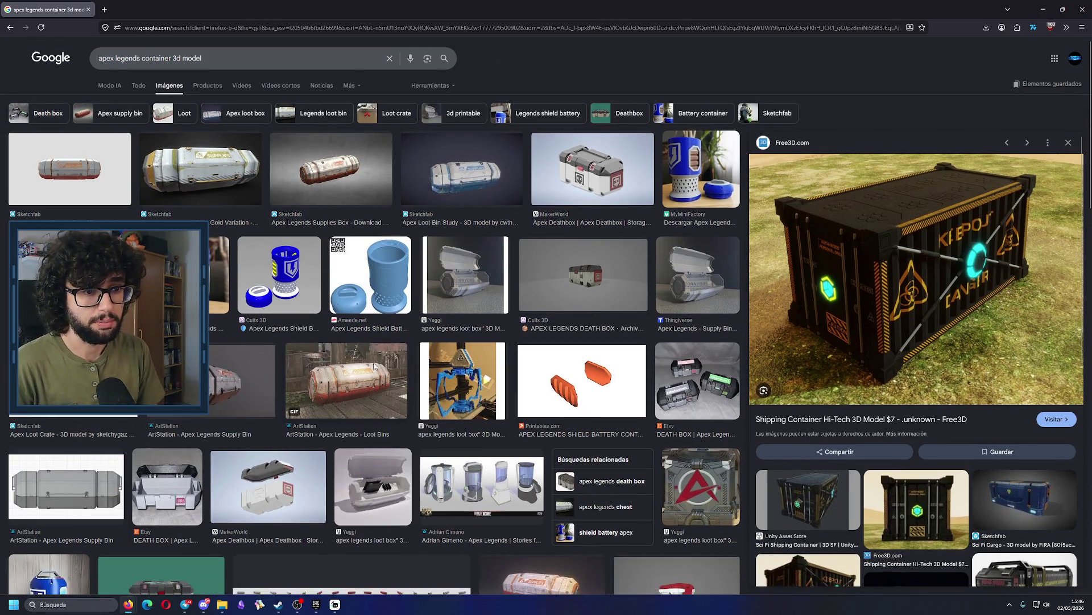
key("Left")
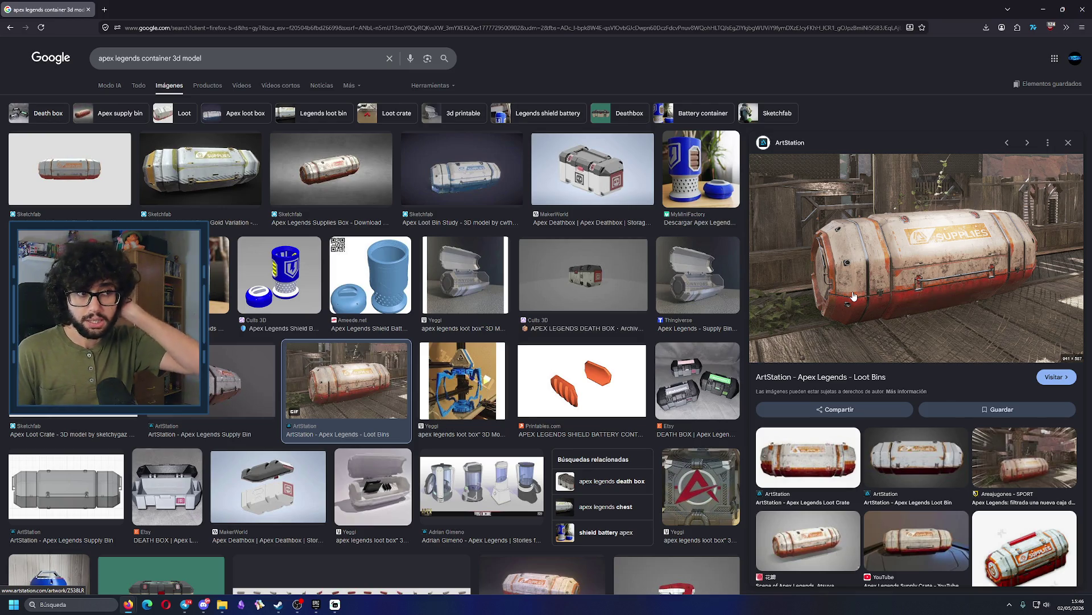
key("Left")
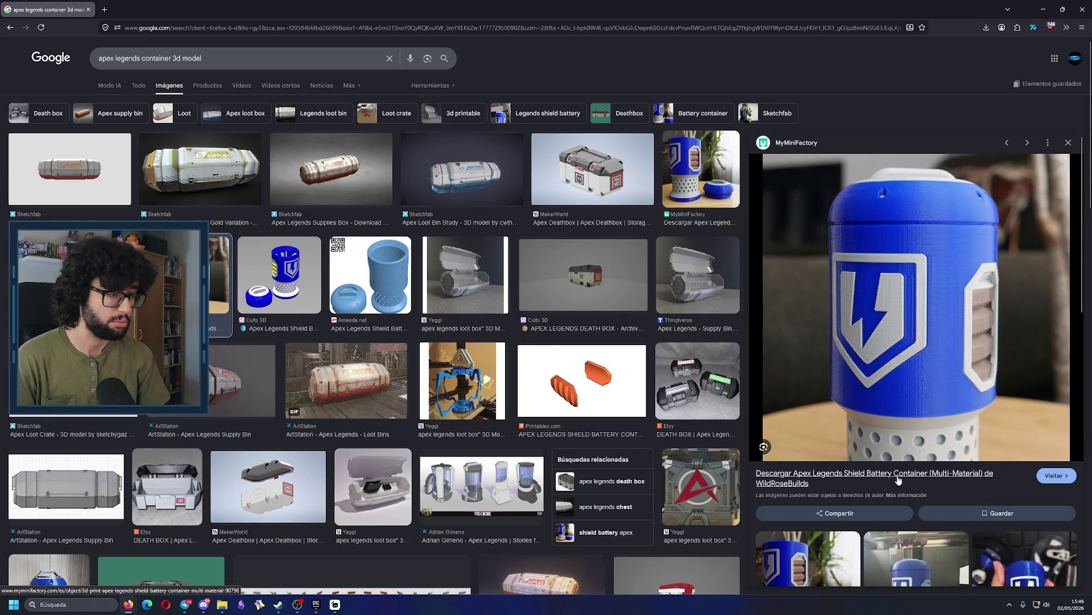
scroll(962, 347, "down", 3)
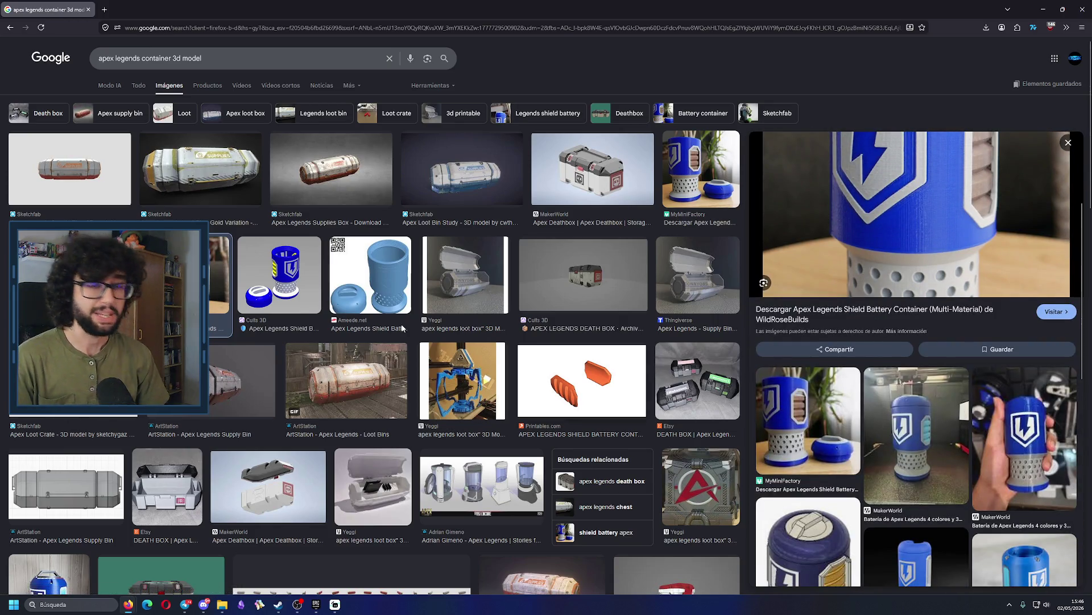
left_click_drag(202, 59, 139, 59)
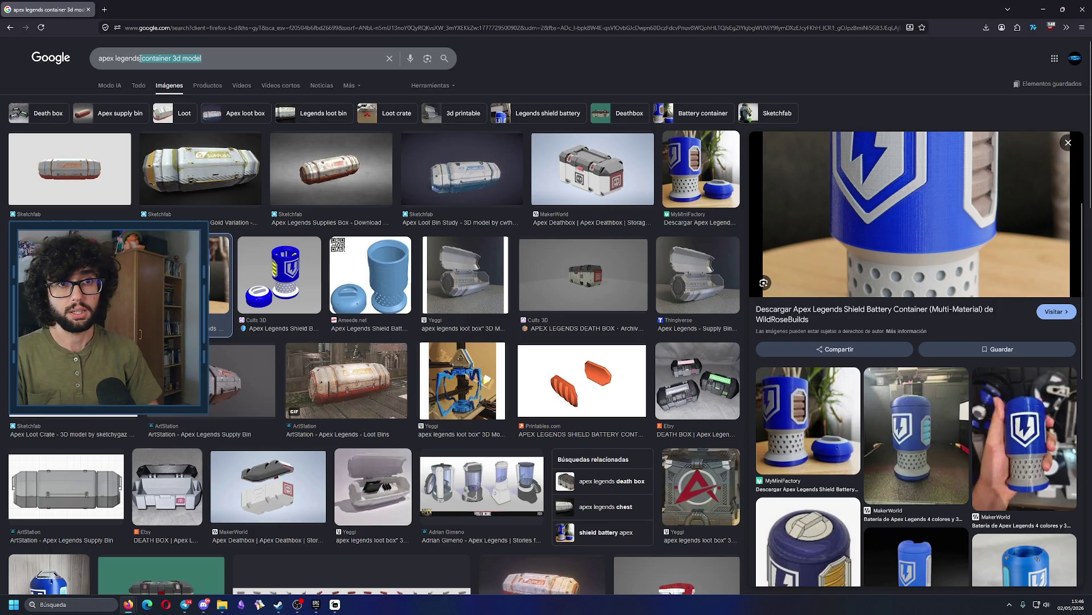
Search for 'apex legends battery 3d model' and preview the first Sketchfab shield battery result.
type("battery")
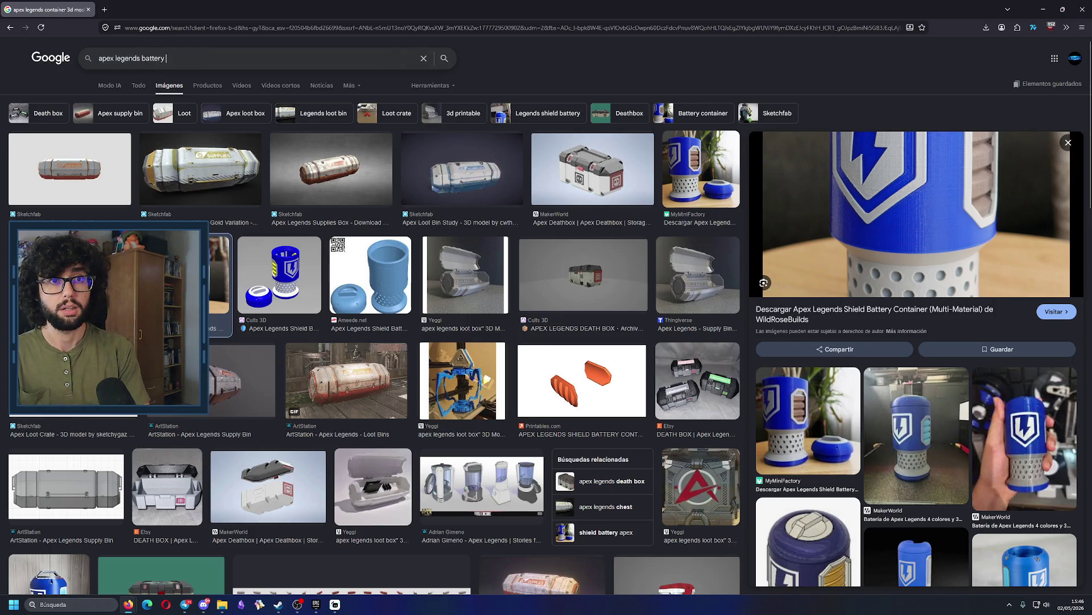
type(" 3d model")
key("Return")
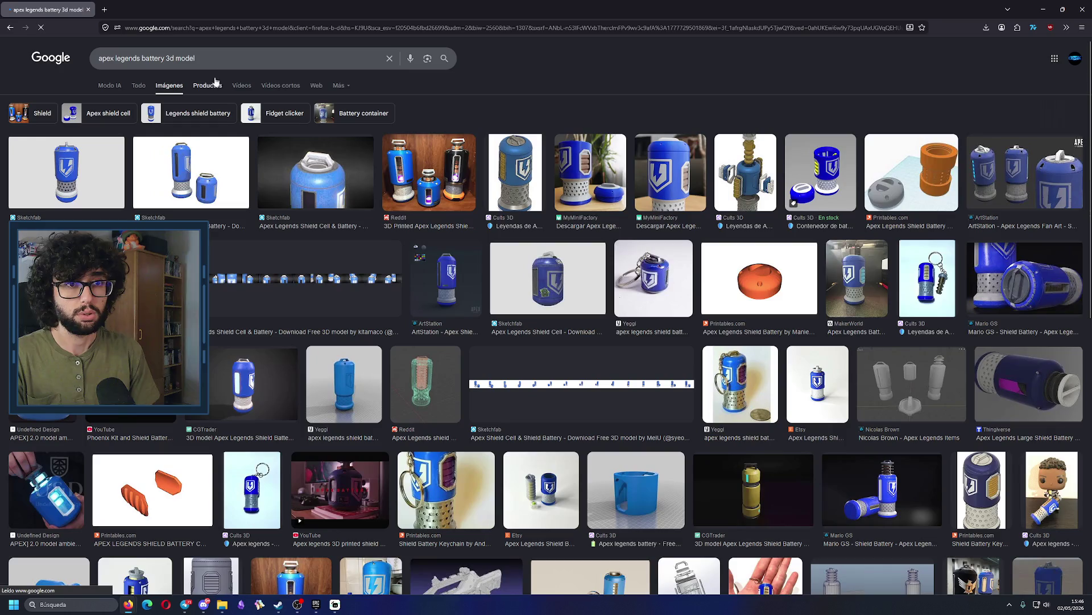
left_click(67, 172)
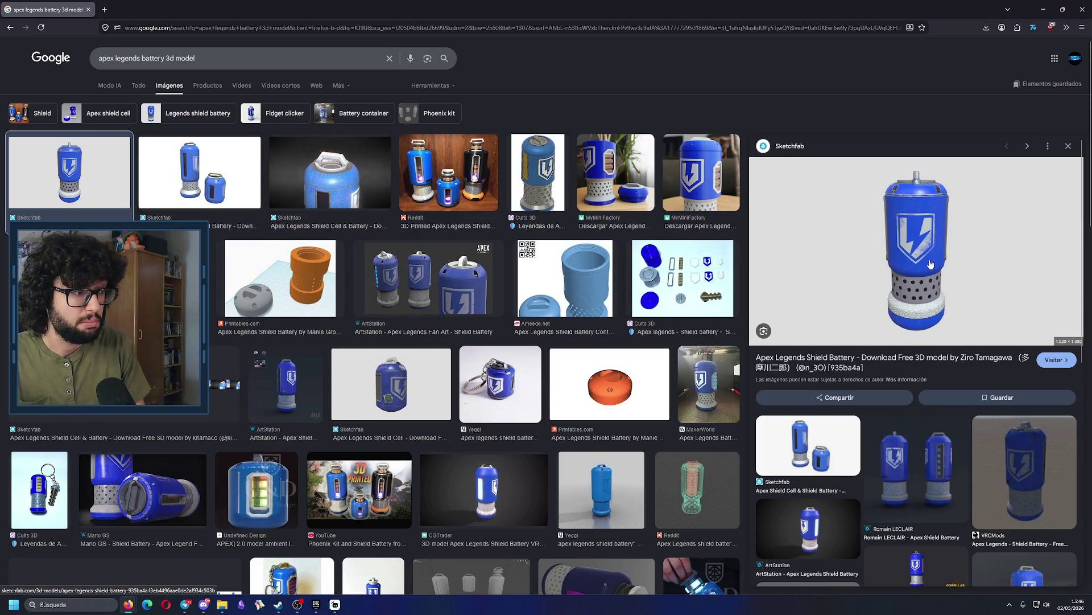
Look through more shield battery results, then close Firefox to reveal Steam.
scroll(931, 263, "down", 3)
scroll(771, 236, "down", 1)
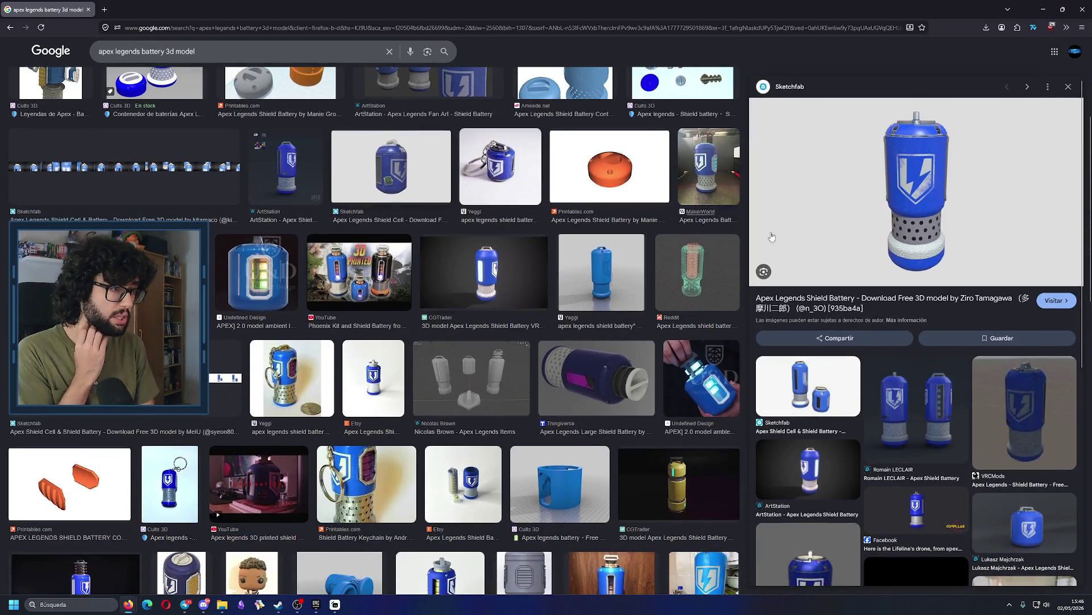
scroll(522, 301, "down", 4)
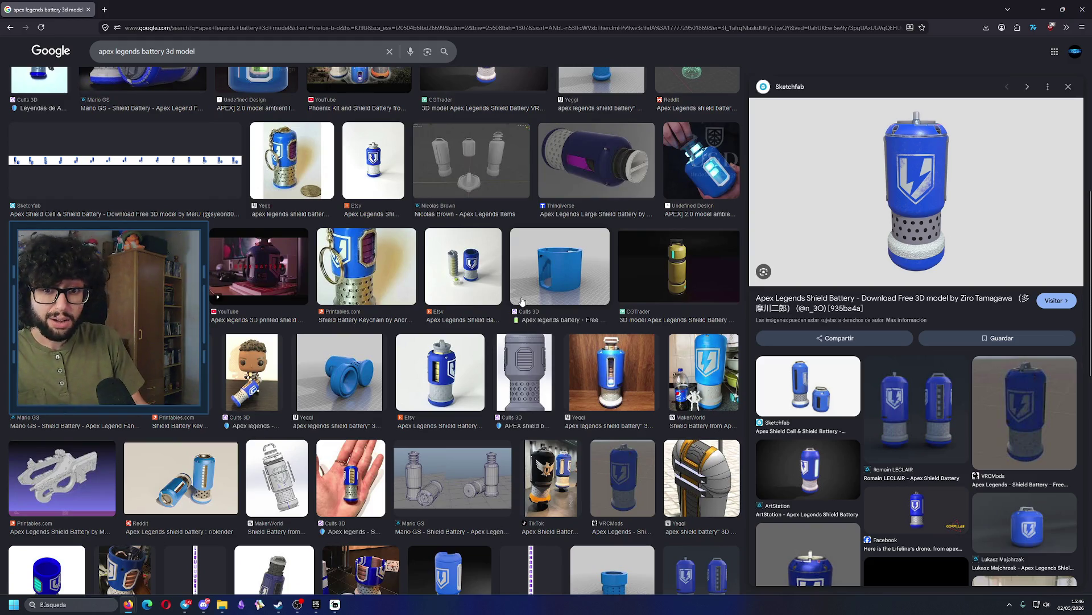
scroll(522, 302, "down", 2)
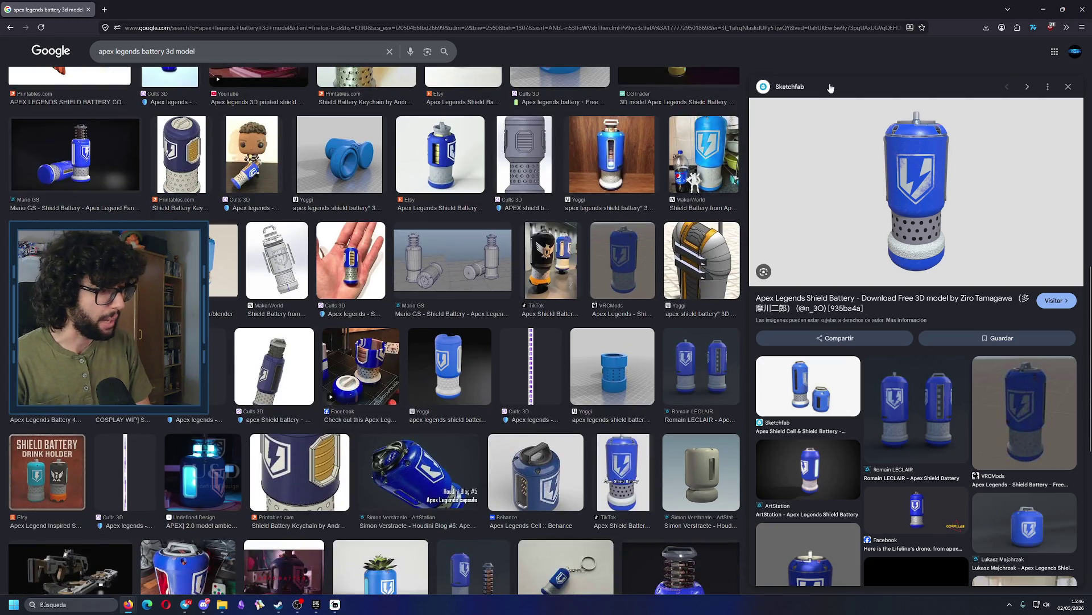
left_click(1082, 9)
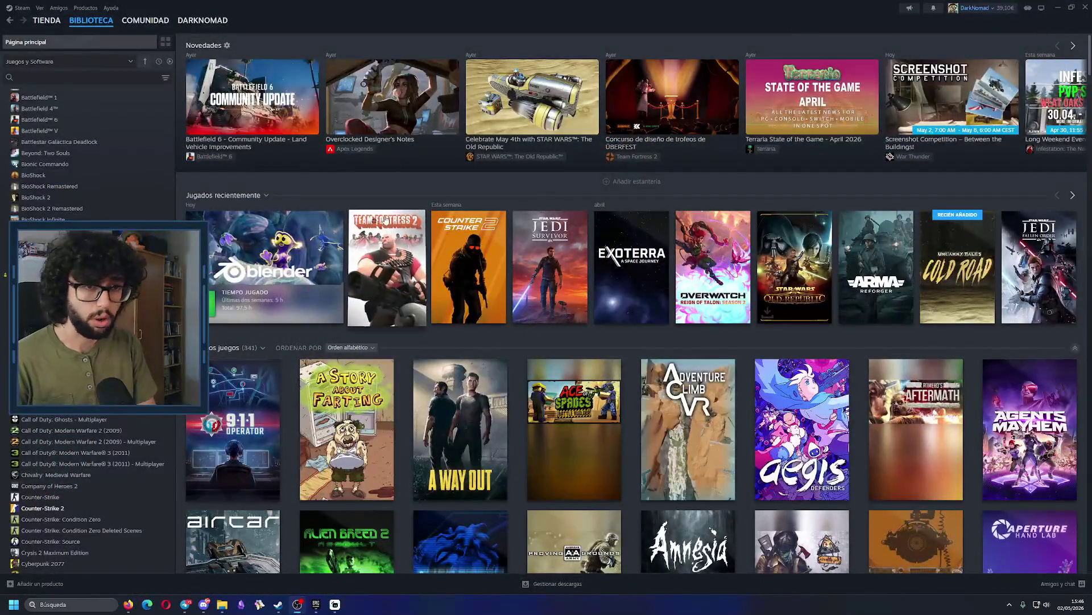